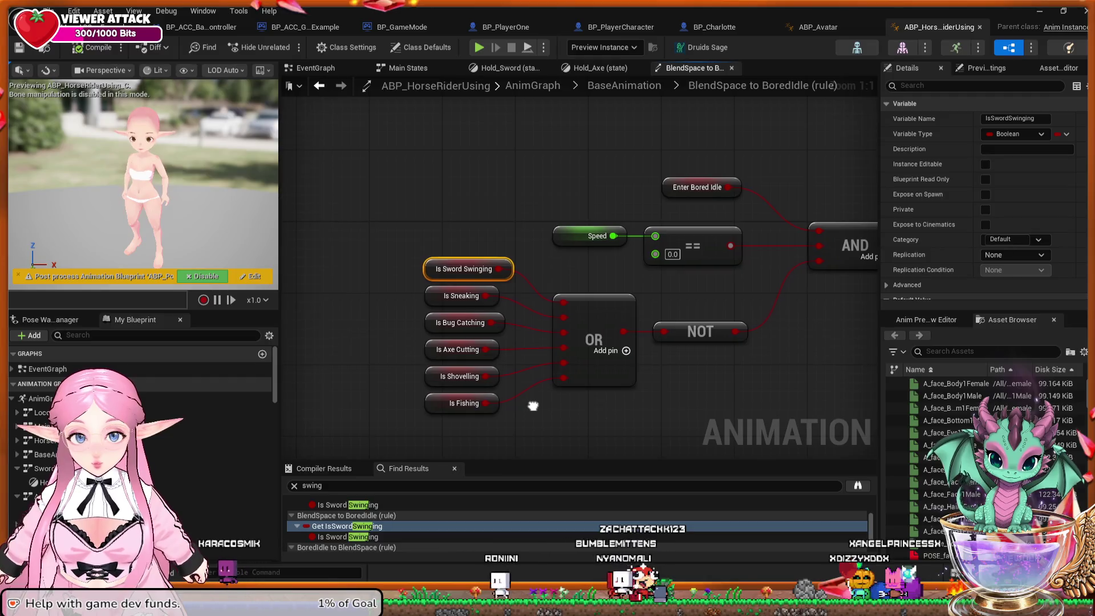
Pan the current rule graph to bring the AND and Result nodes into view.
left_click_drag(532, 405, 553, 396)
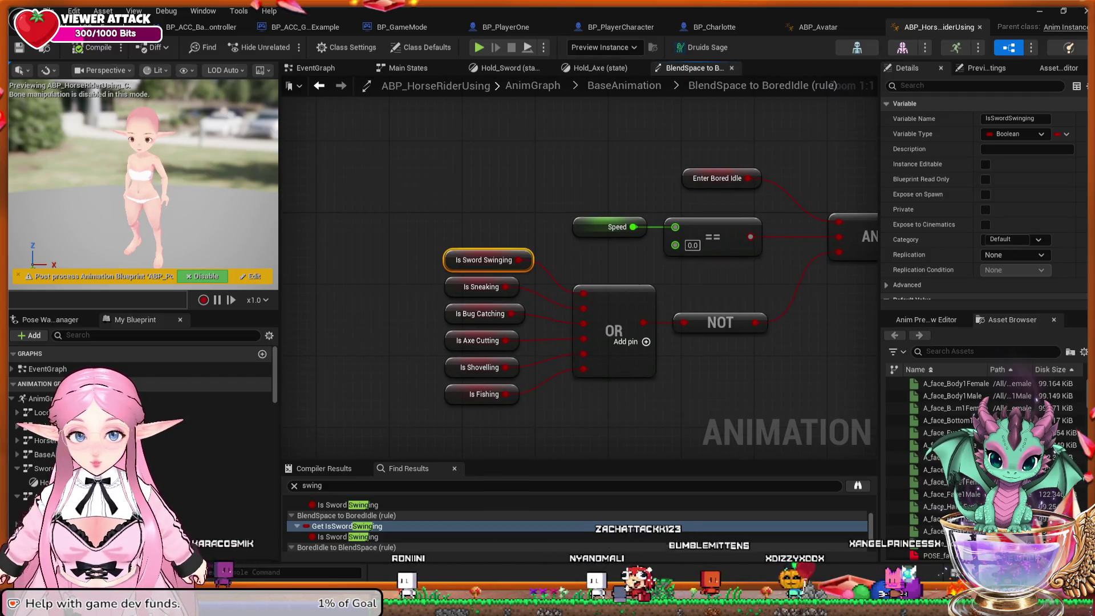
mouse_move(594, 410)
left_mouse_down()
mouse_move(455, 399)
mouse_move(529, 393)
left_mouse_up()
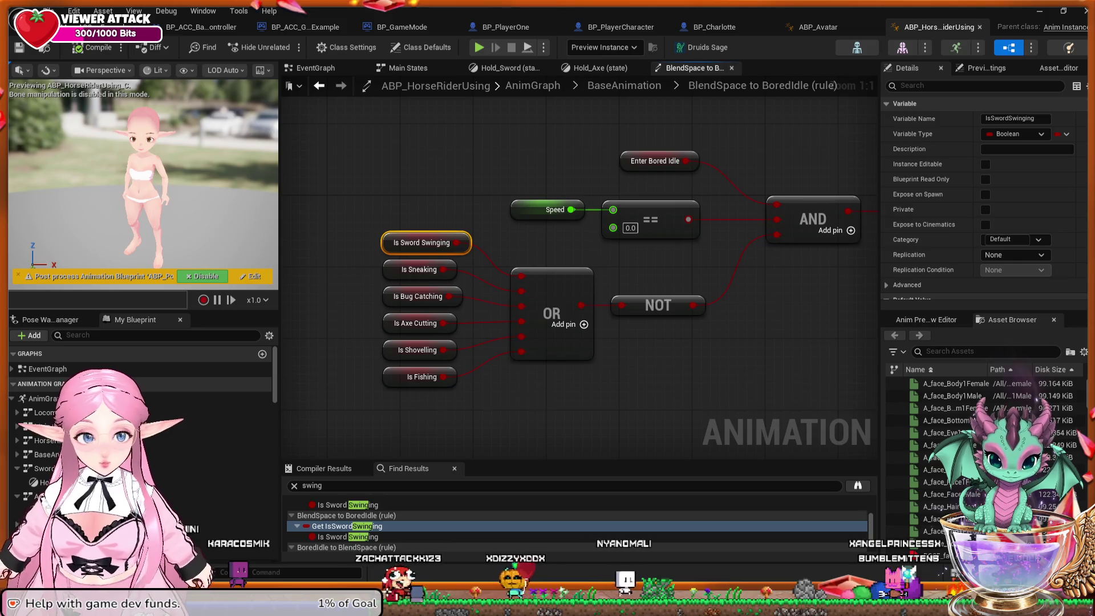
scroll(984, 284, "down", 1)
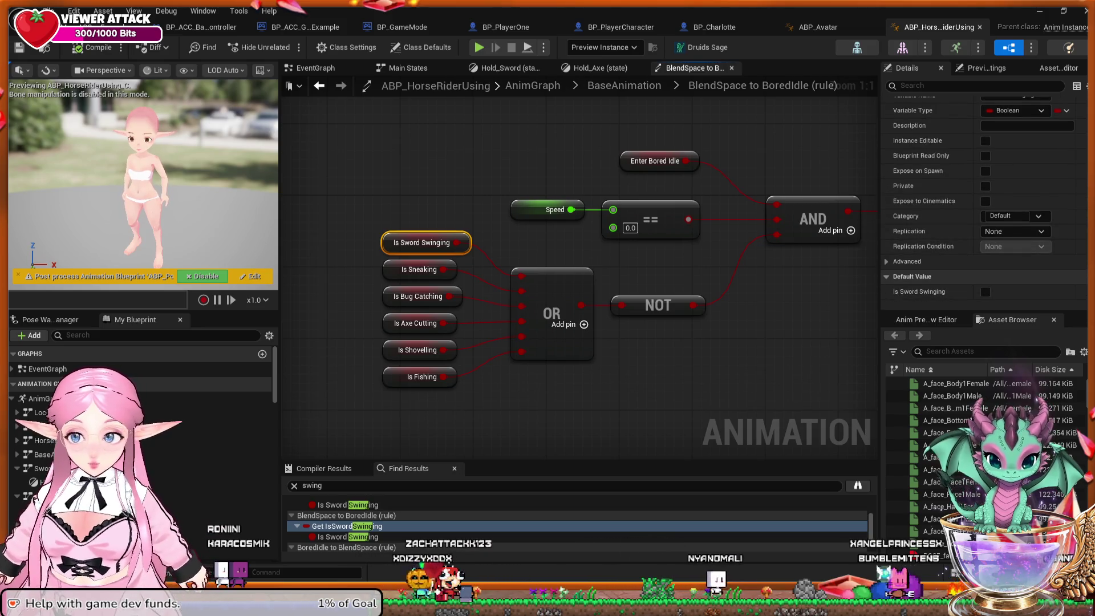
mouse_move(619, 384)
left_mouse_down()
mouse_move(552, 394)
mouse_move(628, 362)
mouse_move(575, 359)
mouse_move(619, 360)
left_mouse_up()
scroll(576, 525, "down", 1)
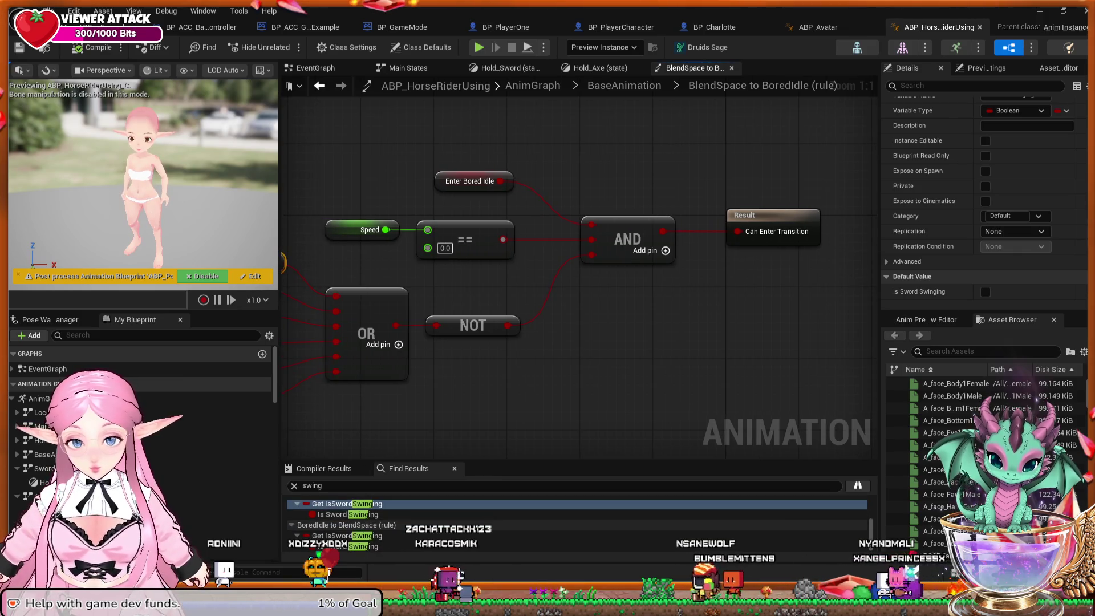
Open the BoredIdle to BlendSpace rule graph and bring its OR node's Result into view.
double_click(347, 536)
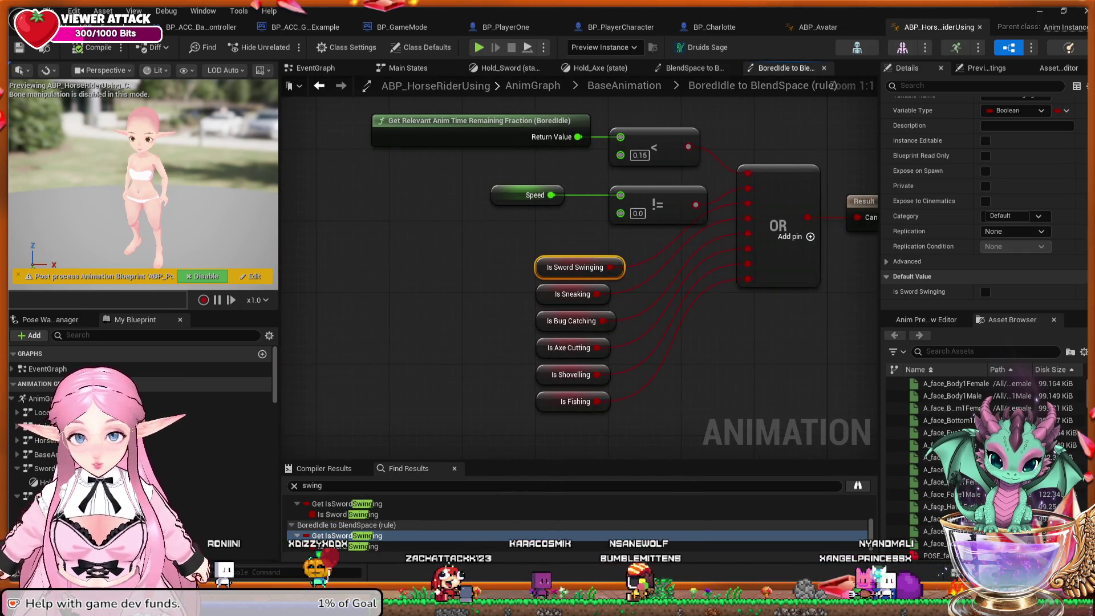
mouse_move(460, 338)
left_mouse_down()
mouse_move(460, 372)
mouse_move(430, 343)
mouse_move(309, 326)
left_mouse_up()
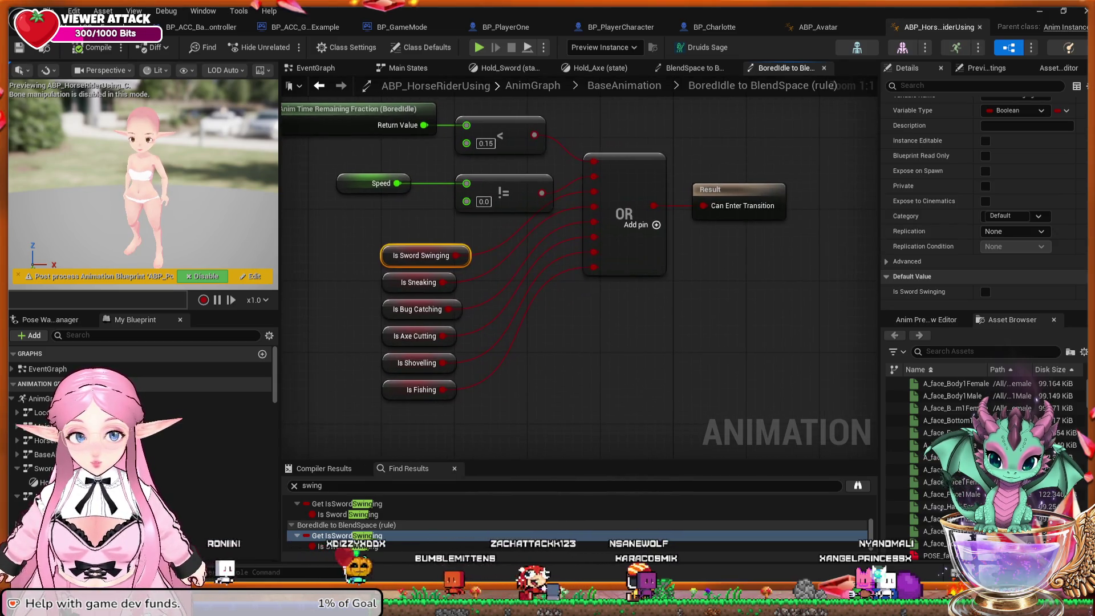
mouse_move(570, 347)
left_mouse_down()
mouse_move(593, 340)
mouse_move(608, 237)
mouse_move(631, 344)
left_mouse_up()
Close both BoredIdle rule graphs and pick the Is Sword Swinging and Get SwingingSword search results.
left_click(824, 68)
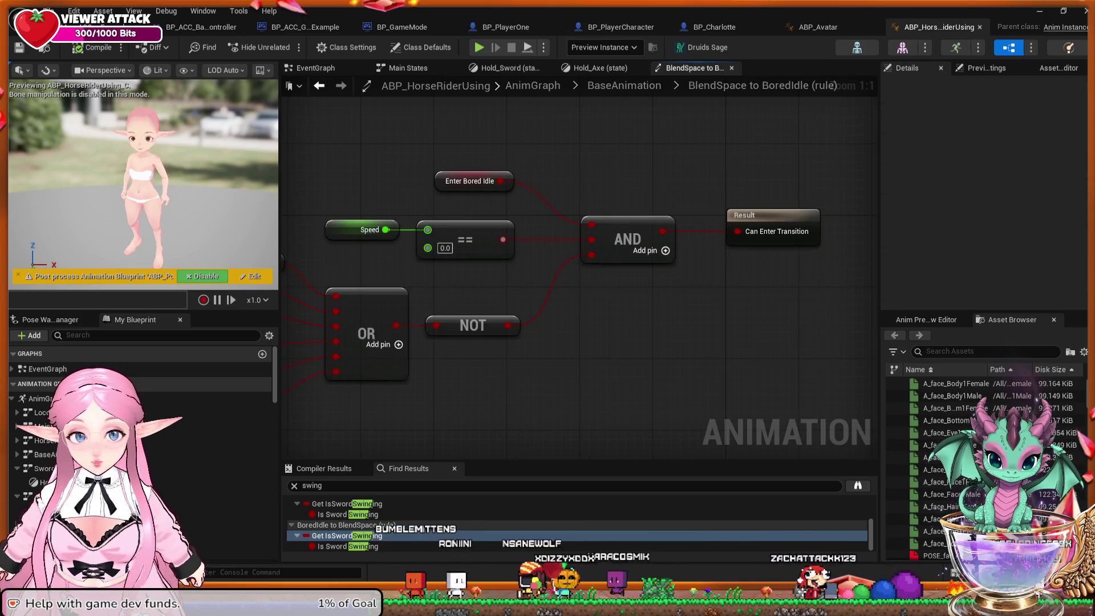
left_click(732, 68)
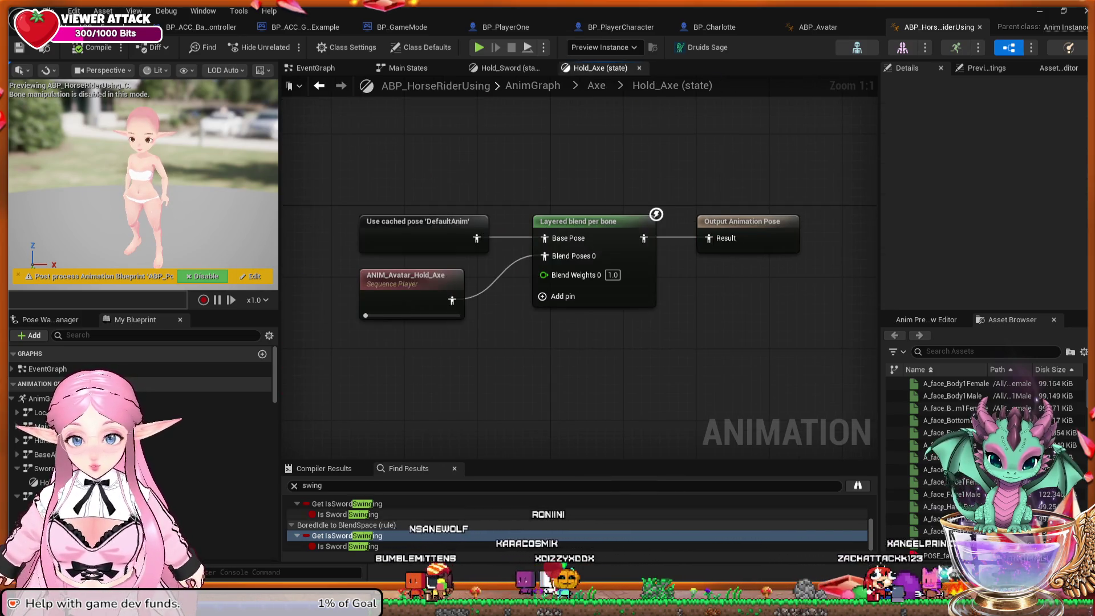
left_click(336, 505)
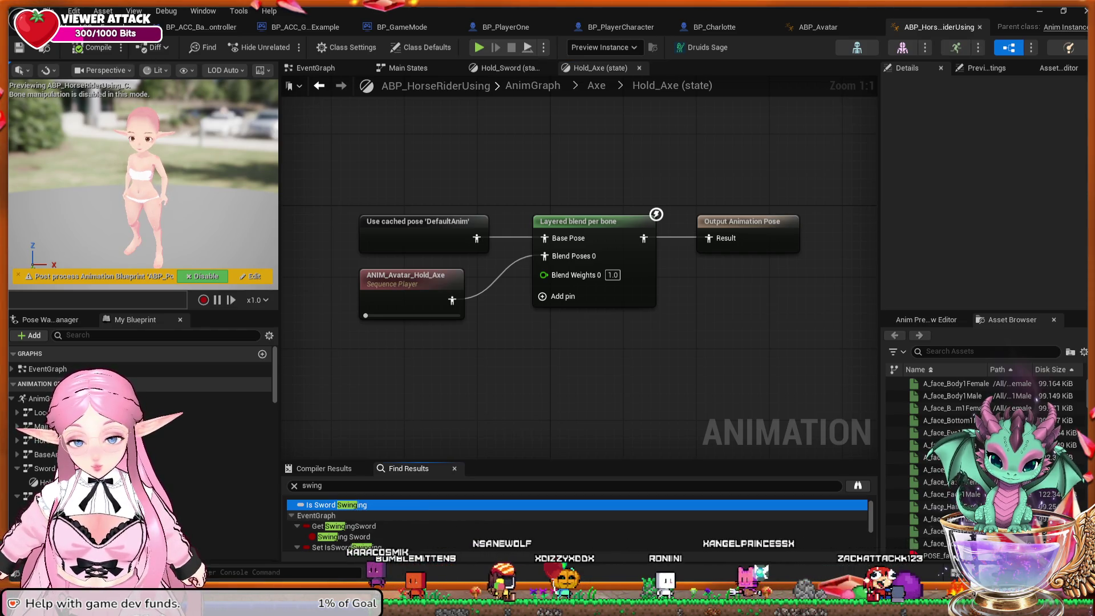
left_click(344, 525)
Jump to the Swinging Sword getter in the EventGraph and inspect the surrounding Cast To, Is Valid and SET nodes.
double_click(344, 525)
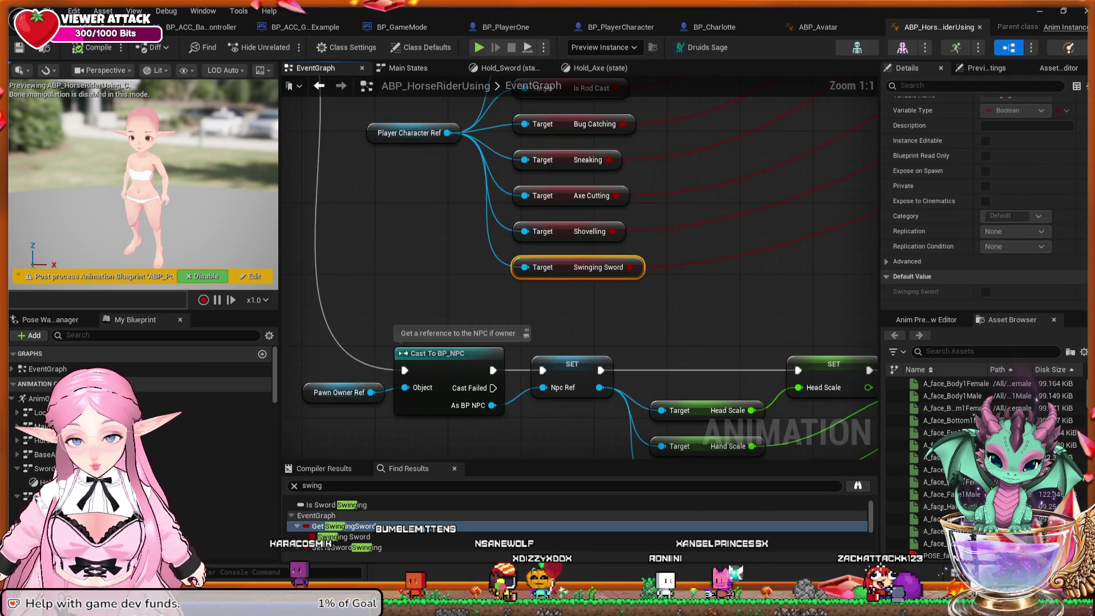
left_click_drag(552, 308, 541, 417)
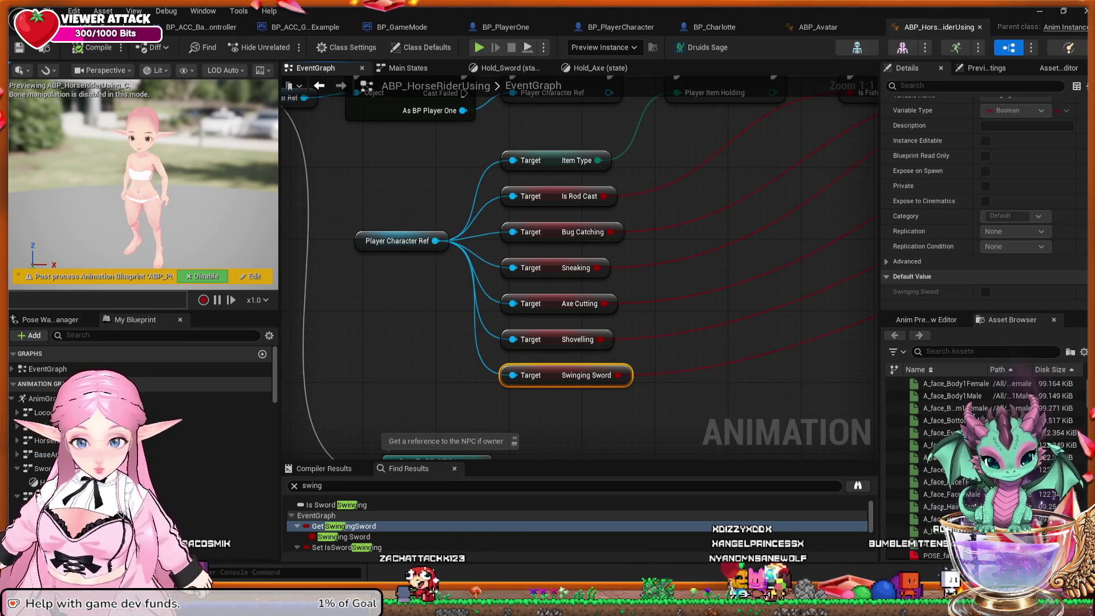
left_click_drag(692, 379, 723, 304)
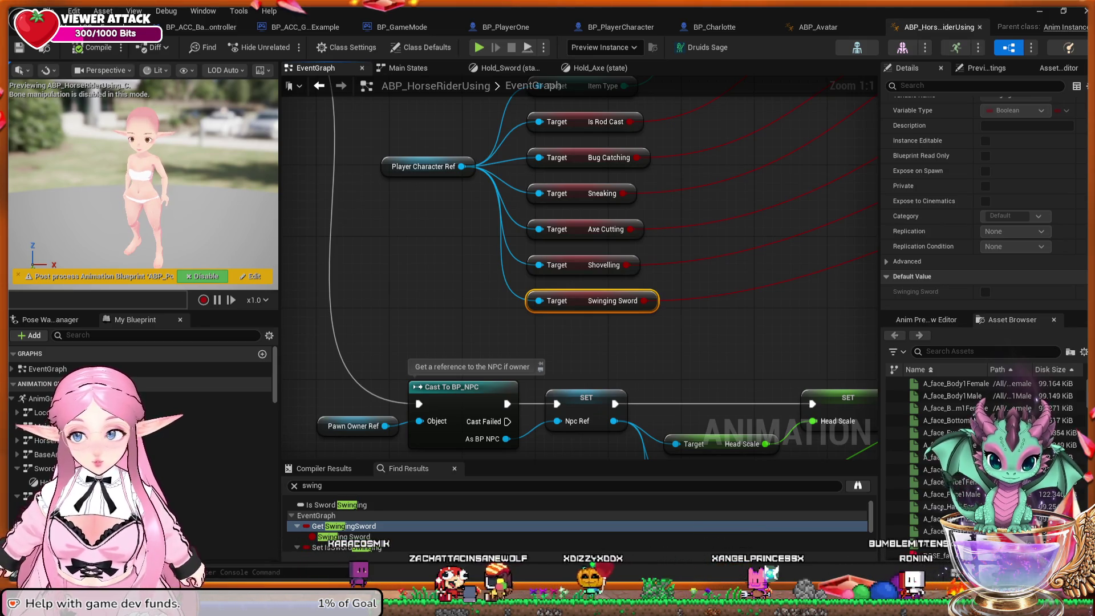
left_click_drag(710, 229, 713, 220)
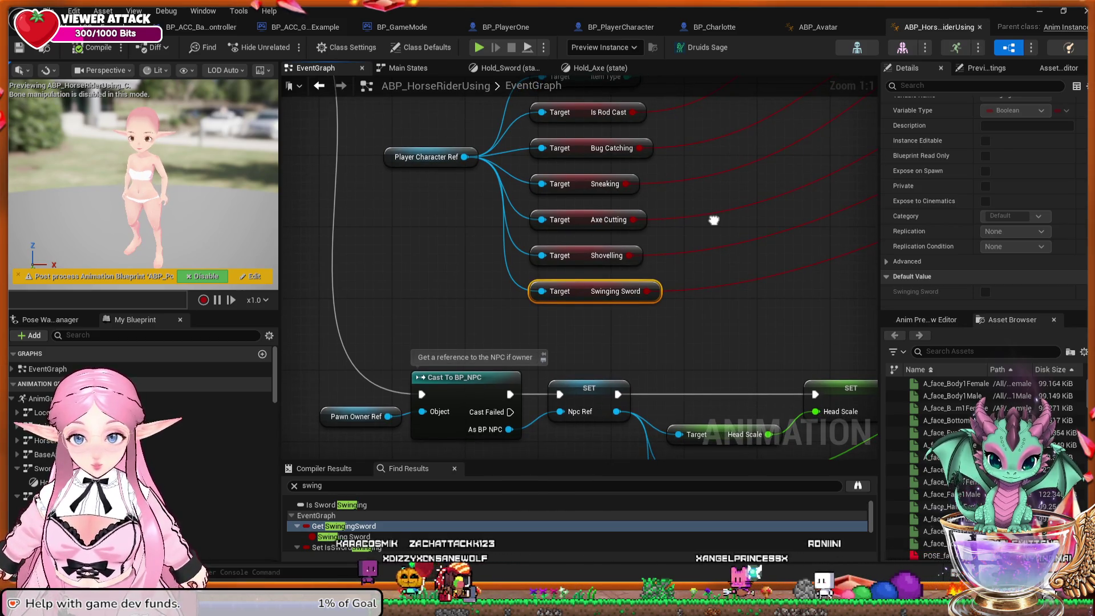
mouse_move(713, 220)
left_mouse_down()
mouse_move(744, 395)
mouse_move(758, 409)
mouse_move(963, 435)
left_mouse_up()
mouse_move(564, 274)
left_mouse_down()
mouse_move(877, 295)
mouse_move(537, 269)
left_mouse_up()
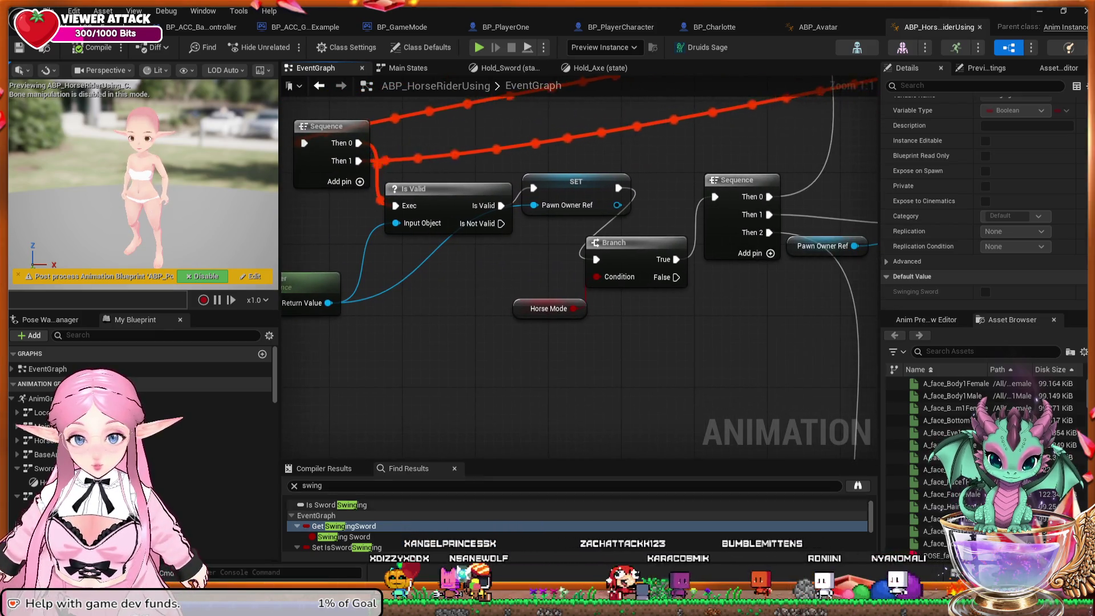
Rerun the Swinging Sword search, then open the Locomotion Idle state graph.
key("ctrl+f")
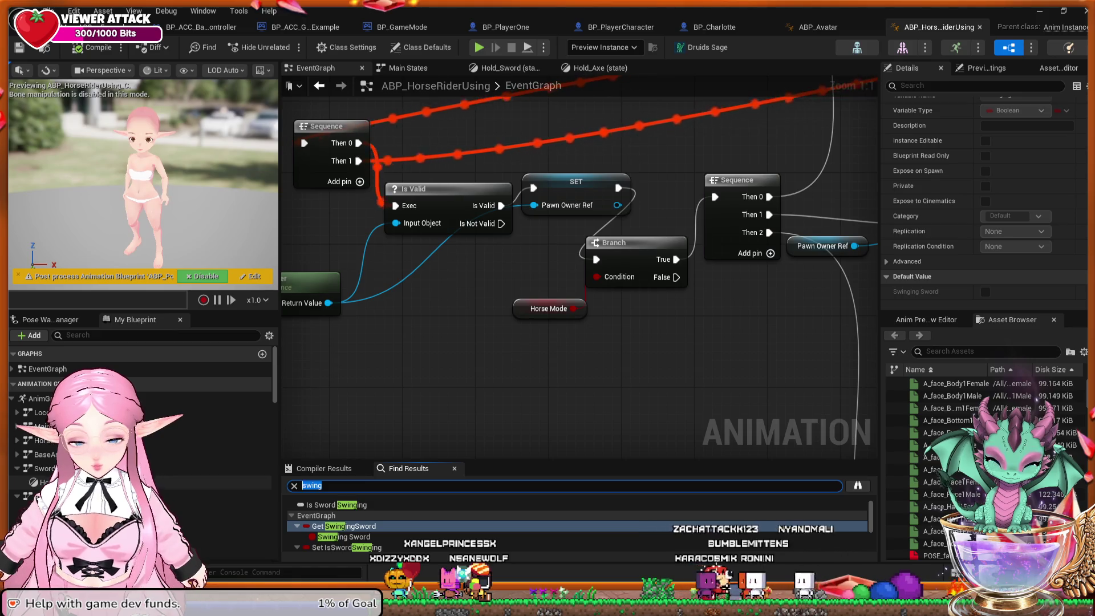
key("Return")
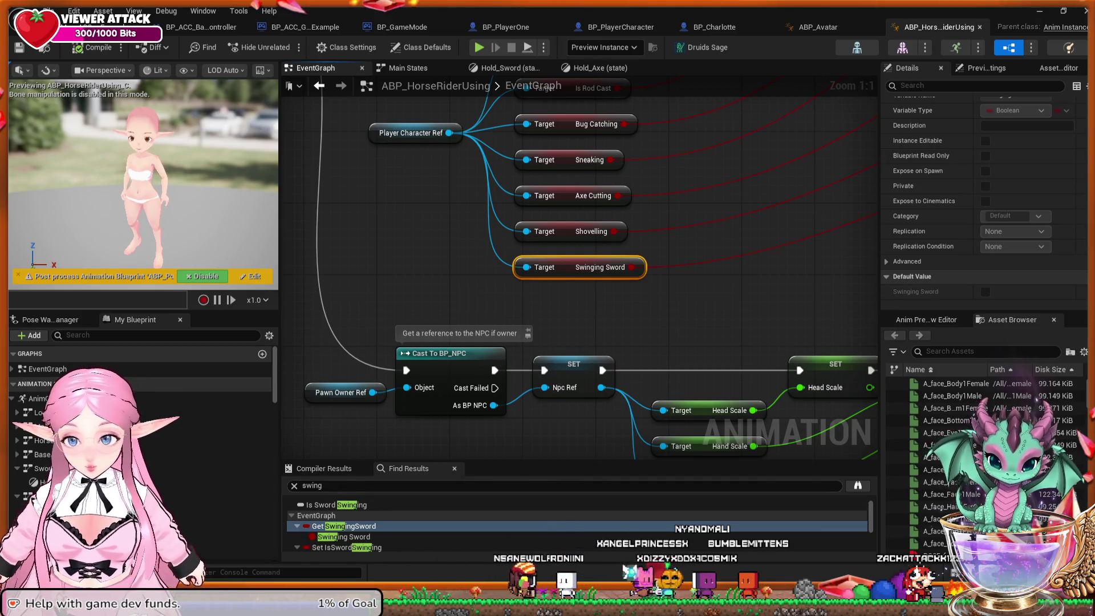
left_click(43, 412)
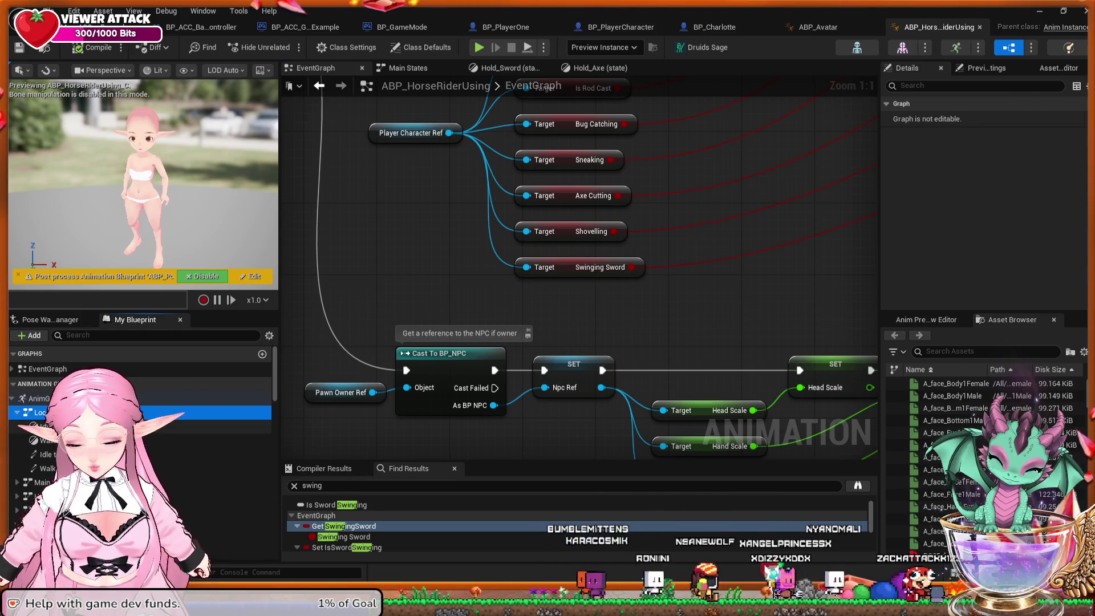
double_click(42, 426)
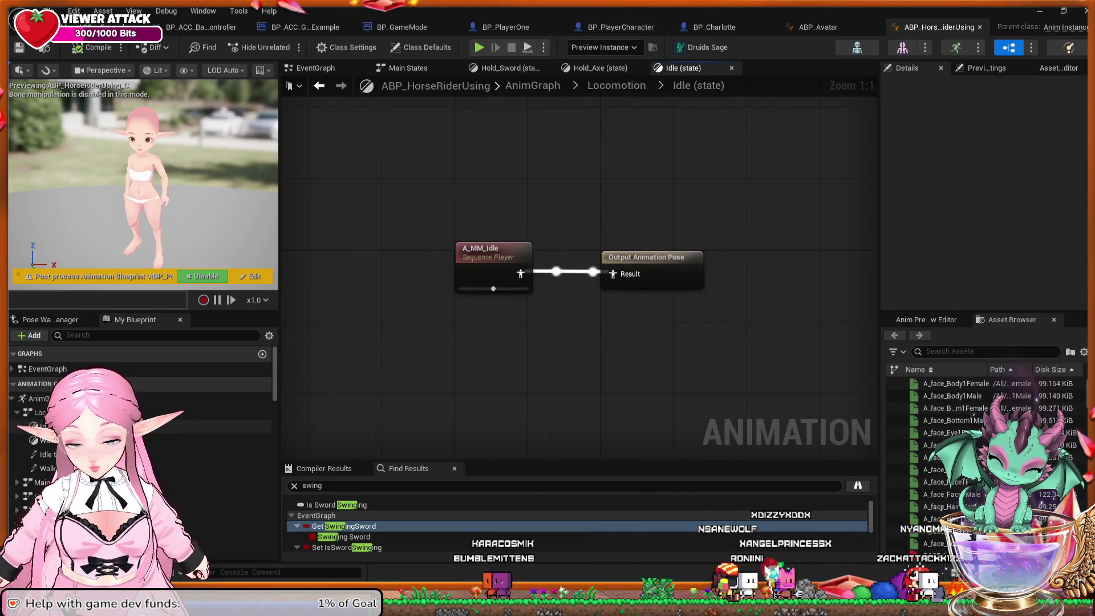
Open and close the A_MM_Idle animation, then open the Idle to Walk / Run transition rule.
left_click(491, 252)
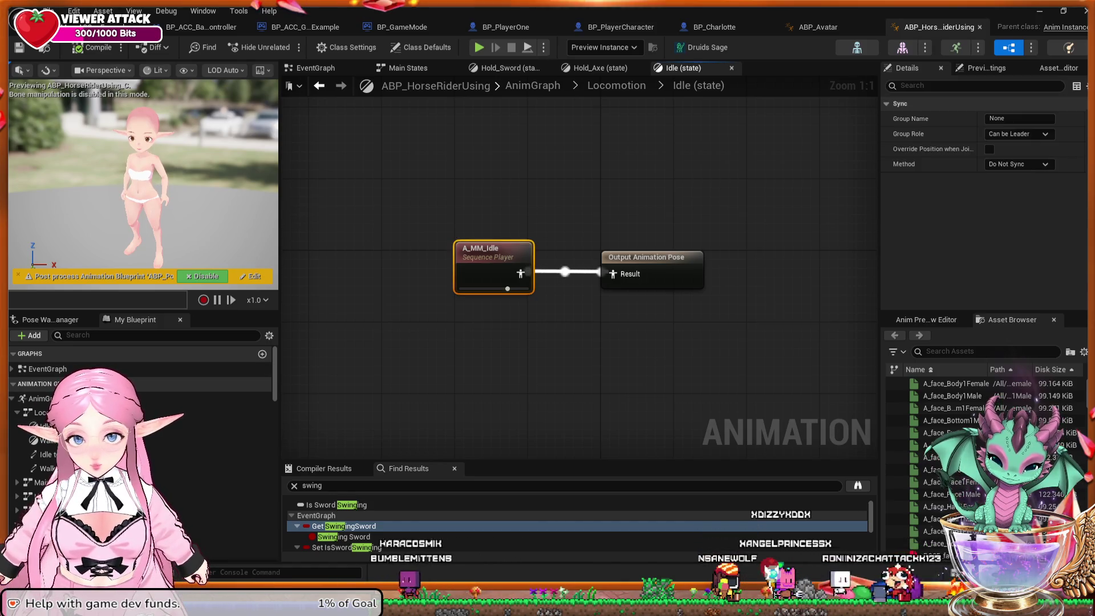
double_click(492, 252)
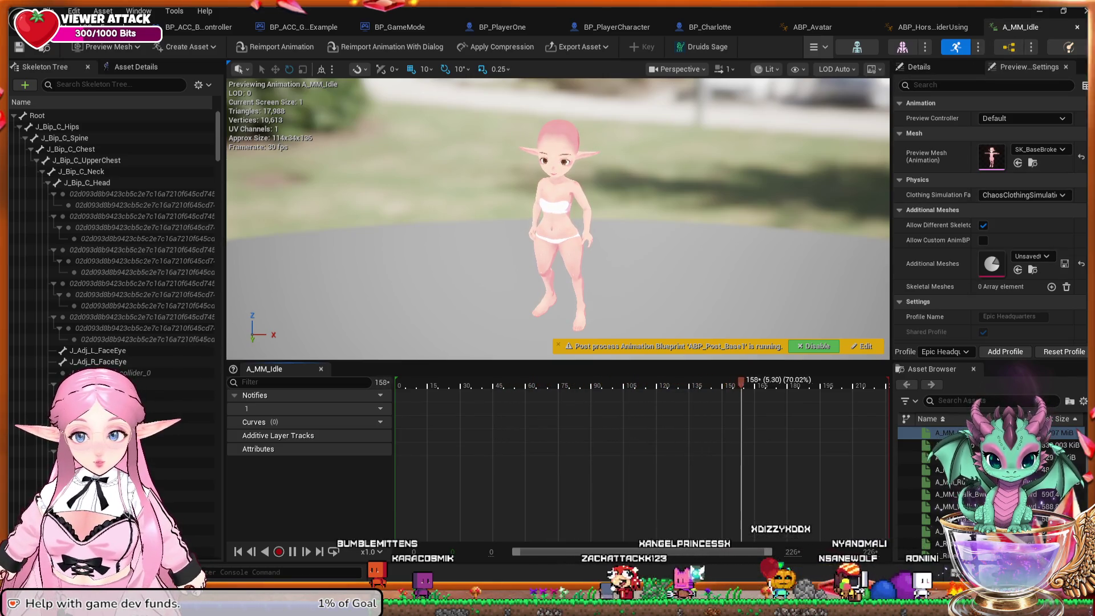
key("ctrl+w")
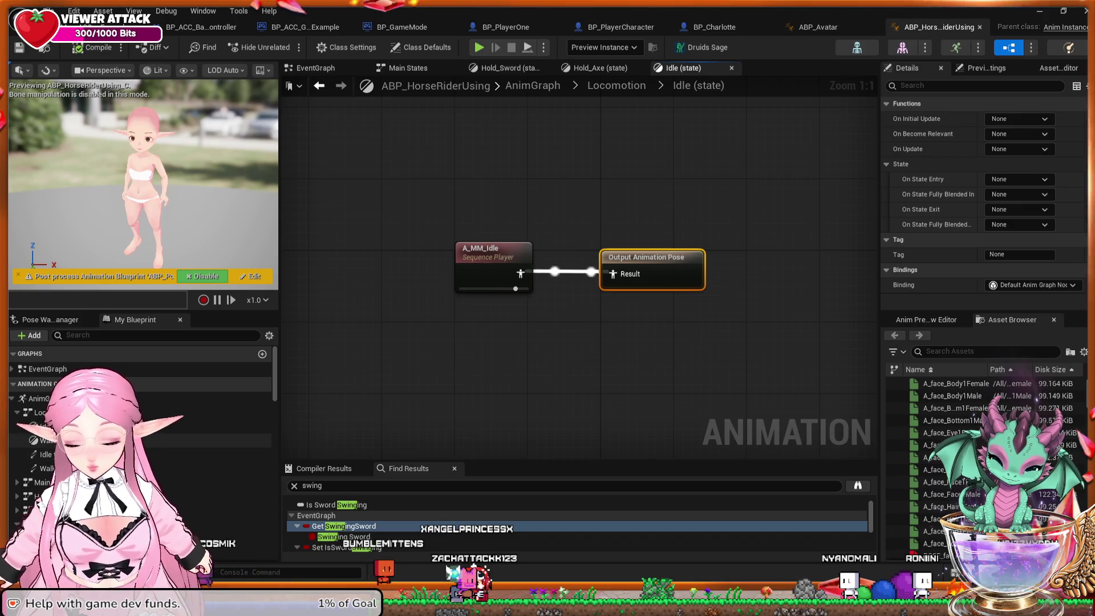
double_click(46, 455)
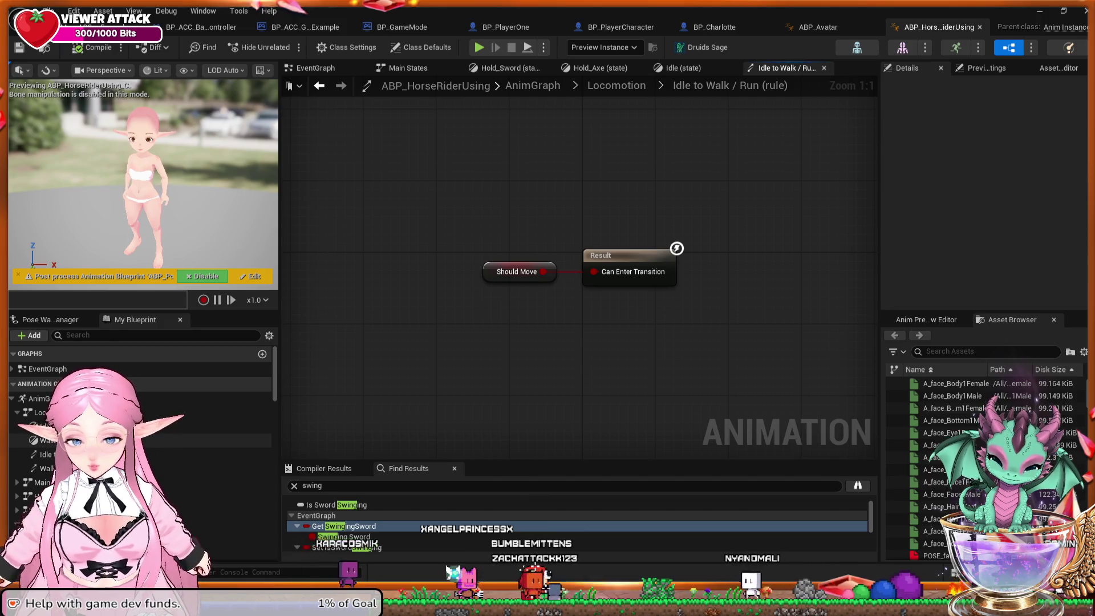
Open the Main States Locomotion state graph from the outline.
left_click(17, 412)
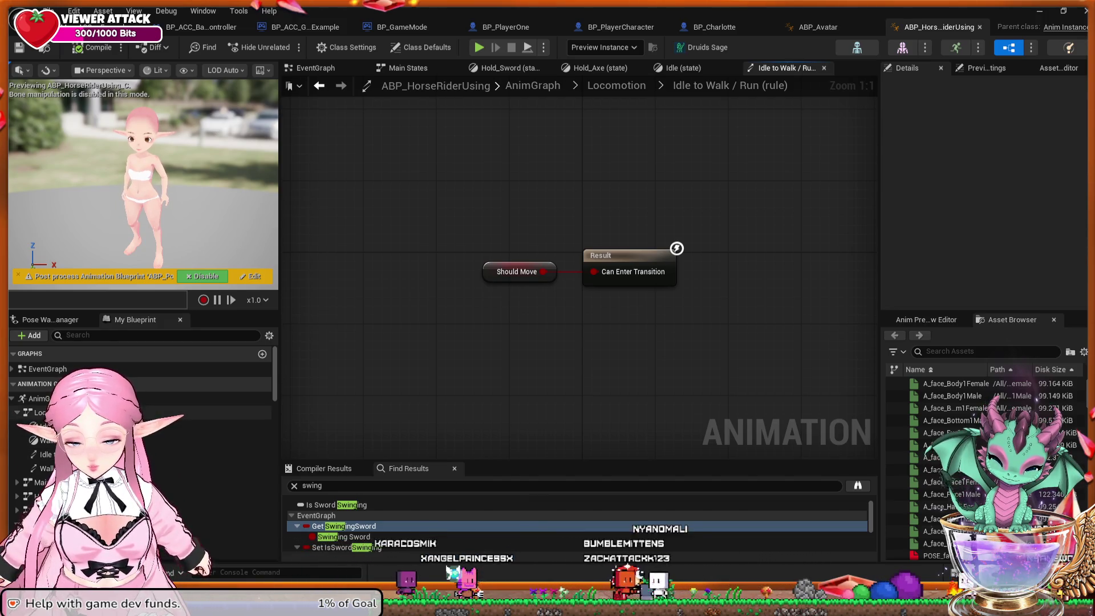
left_click(17, 426)
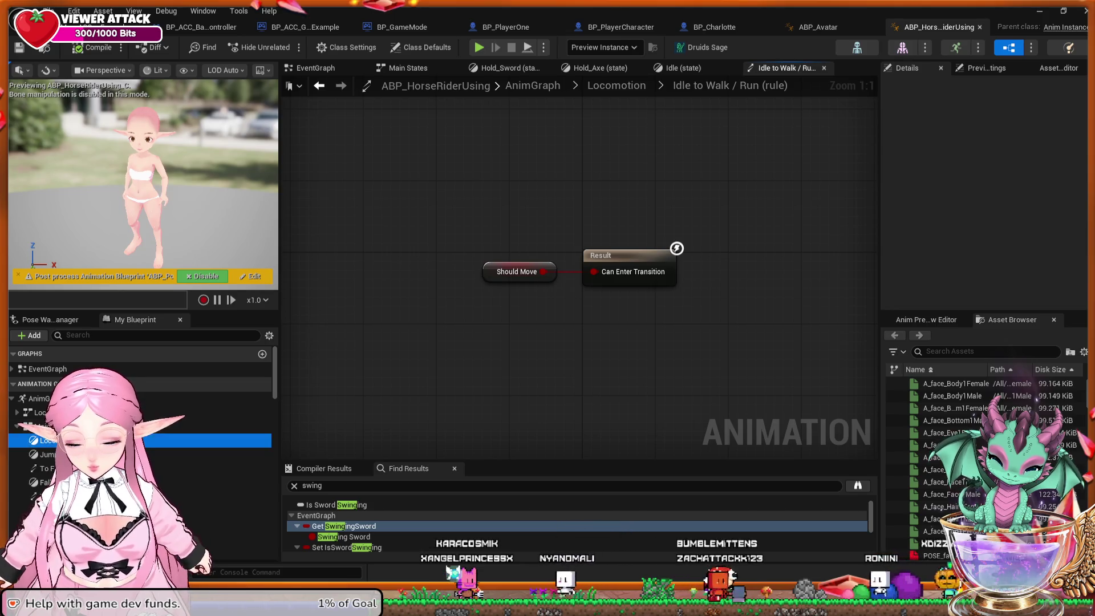
double_click(46, 440)
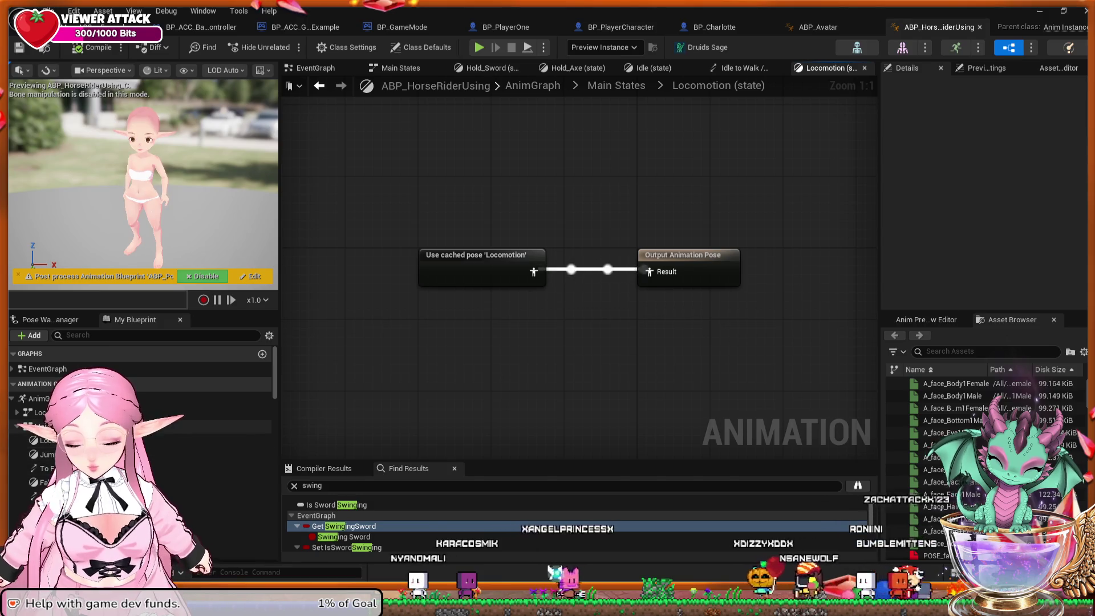
Look over the Horse graph's Mount states, then open the BaseAnimation BlendSpace state.
left_click(17, 426)
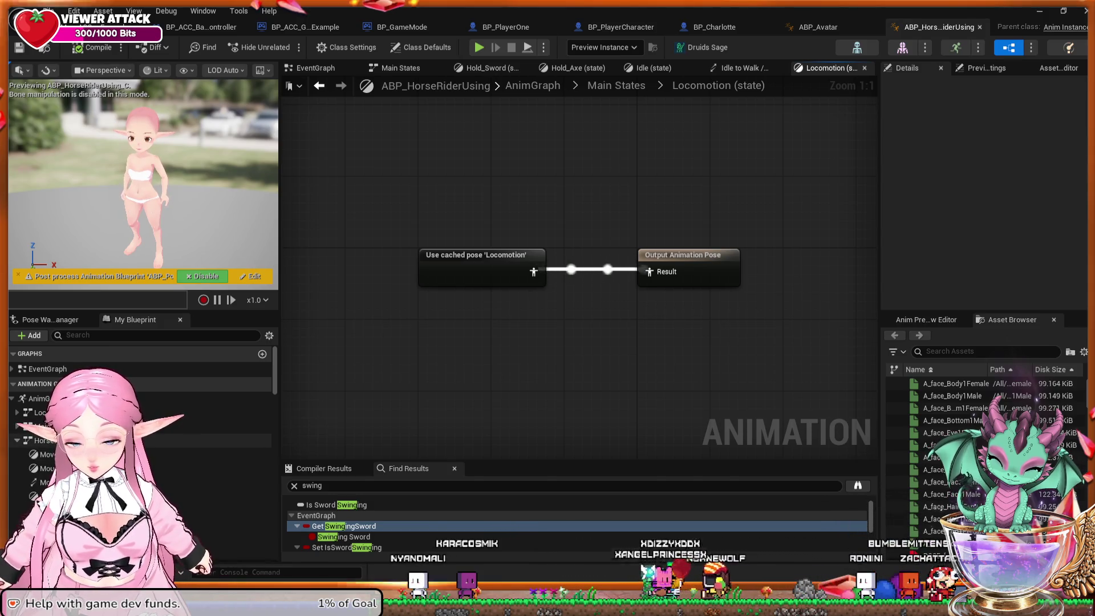
left_click(17, 440)
scroll(137, 445, "down", 1)
scroll(137, 411, "down", 1)
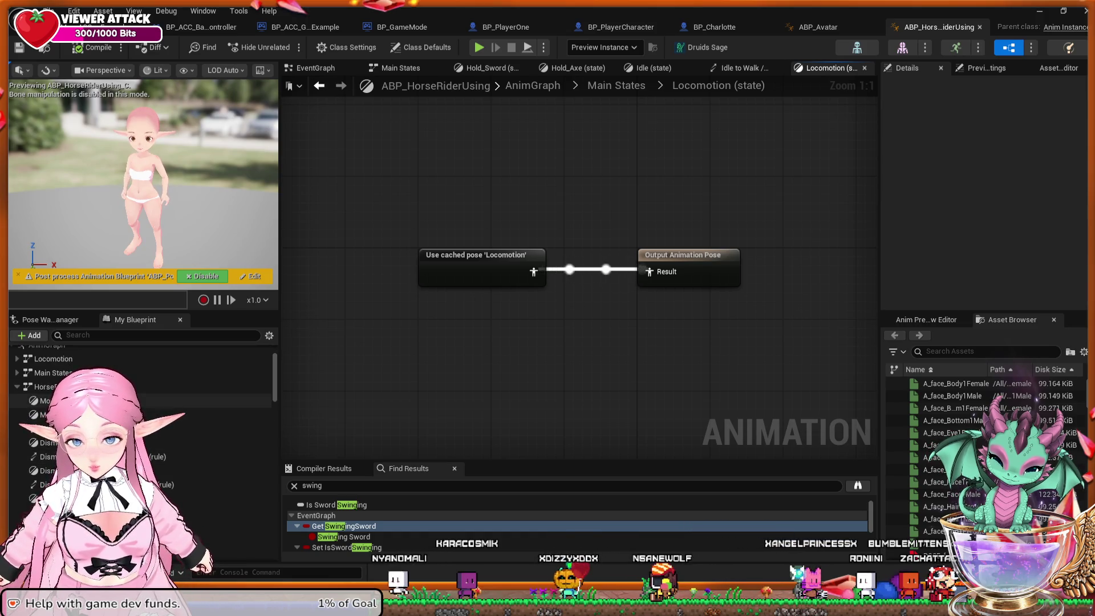
left_click(17, 386)
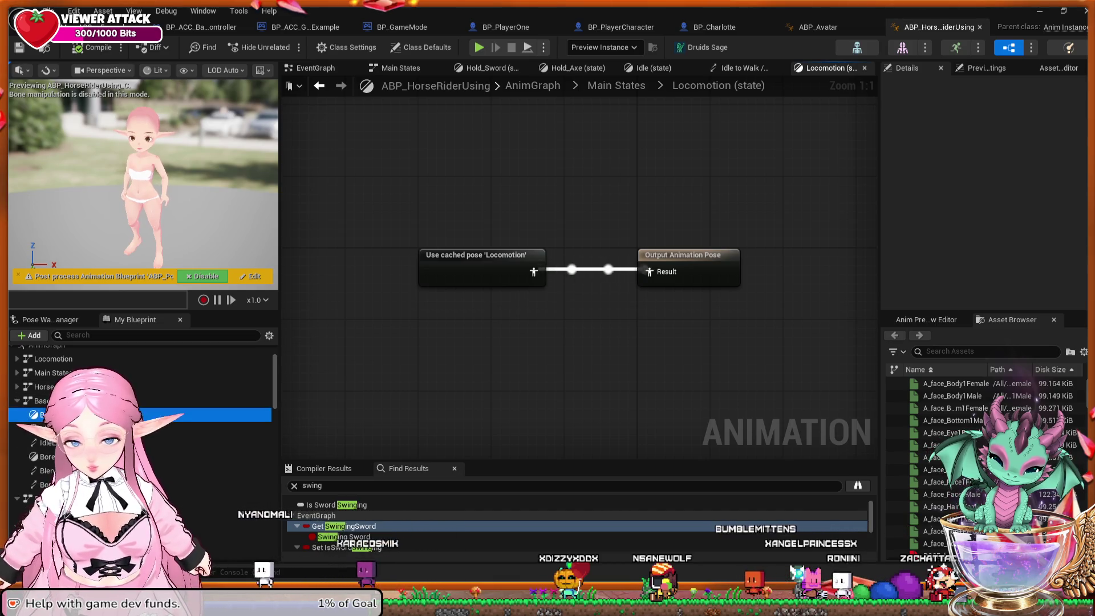
double_click(46, 415)
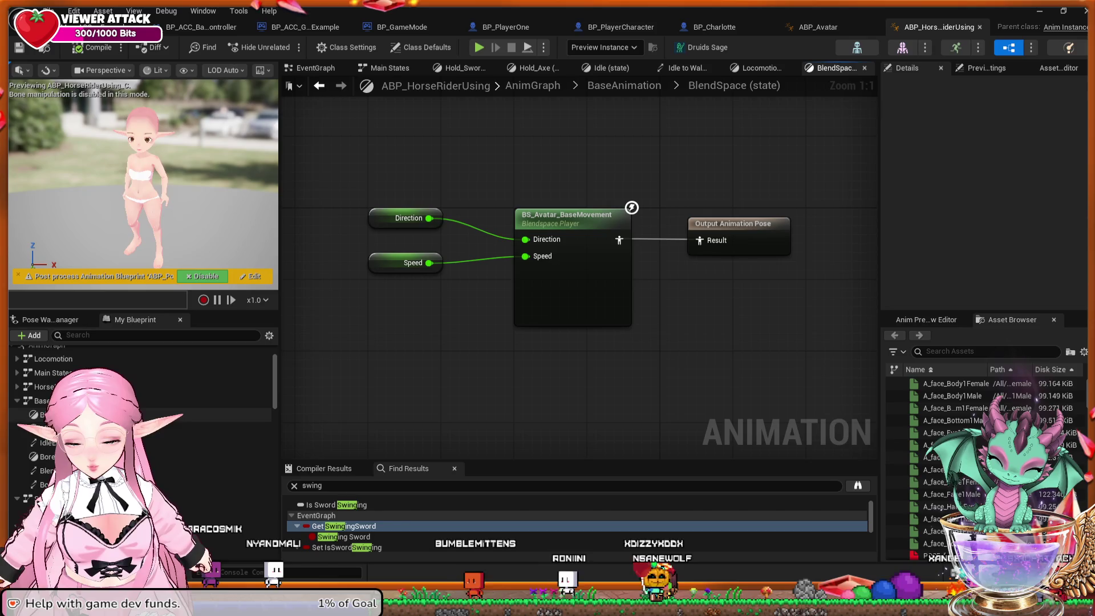
Open the BS_Avatar_BaseMovement Blendspace Player node in the Blend Space editor.
left_click(570, 274)
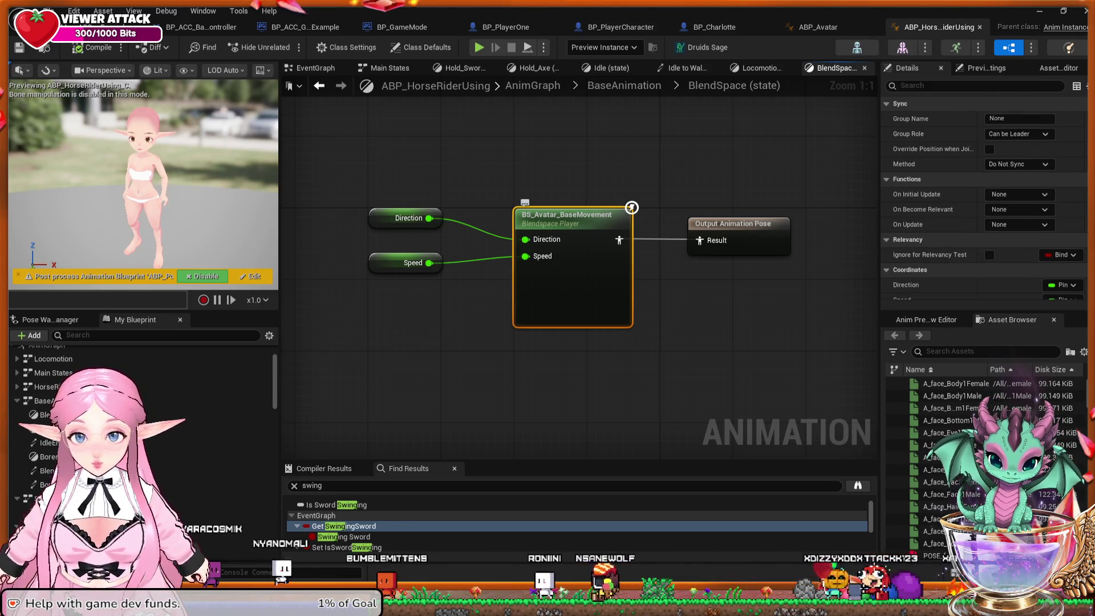
double_click(571, 274)
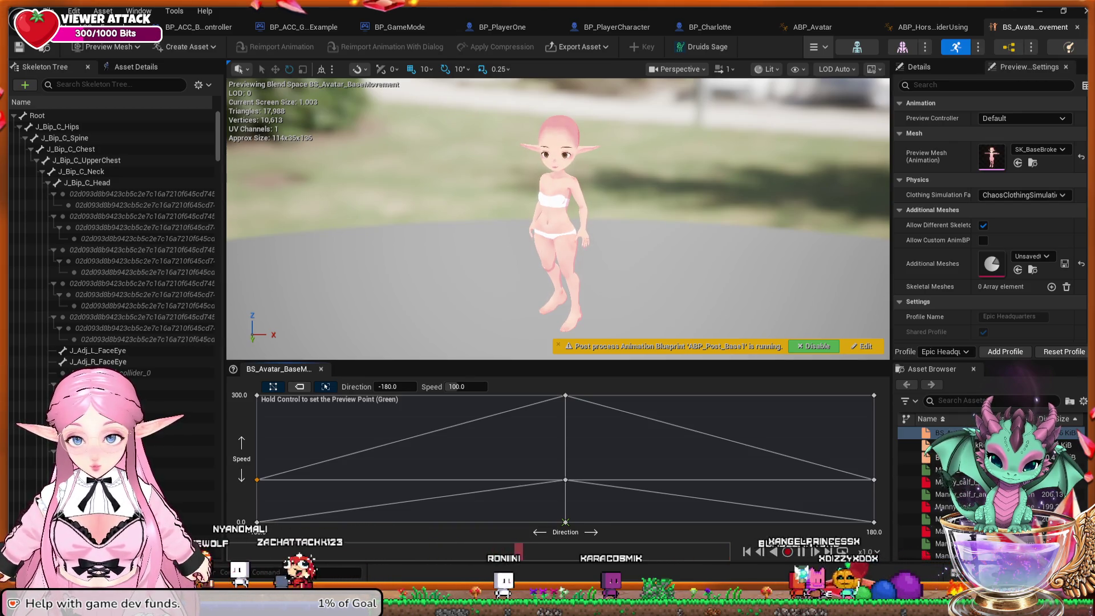
Preview the blend at five grid points, including near top speed and zero speed, then close it.
left_click(432, 488, "ctrl")
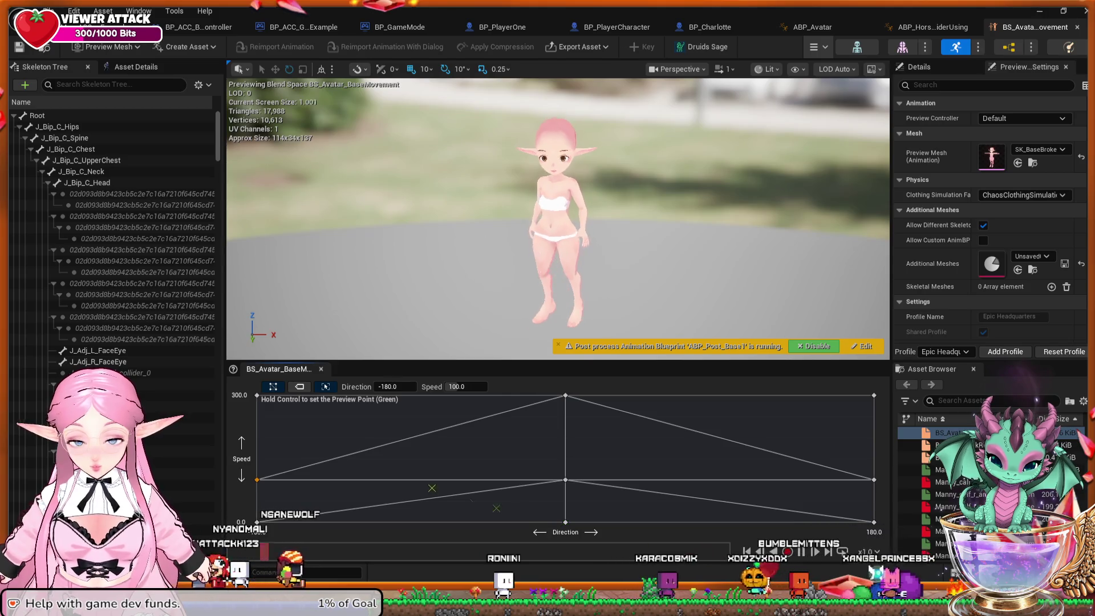
left_click(344, 434, "ctrl")
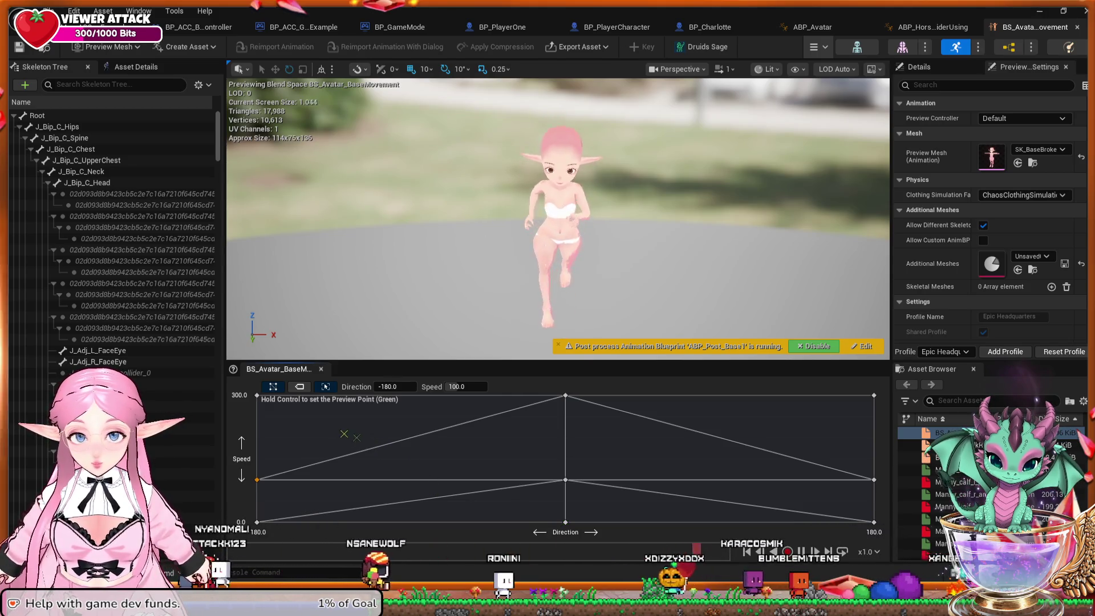
left_click(550, 402, "ctrl")
left_click(645, 412, "ctrl")
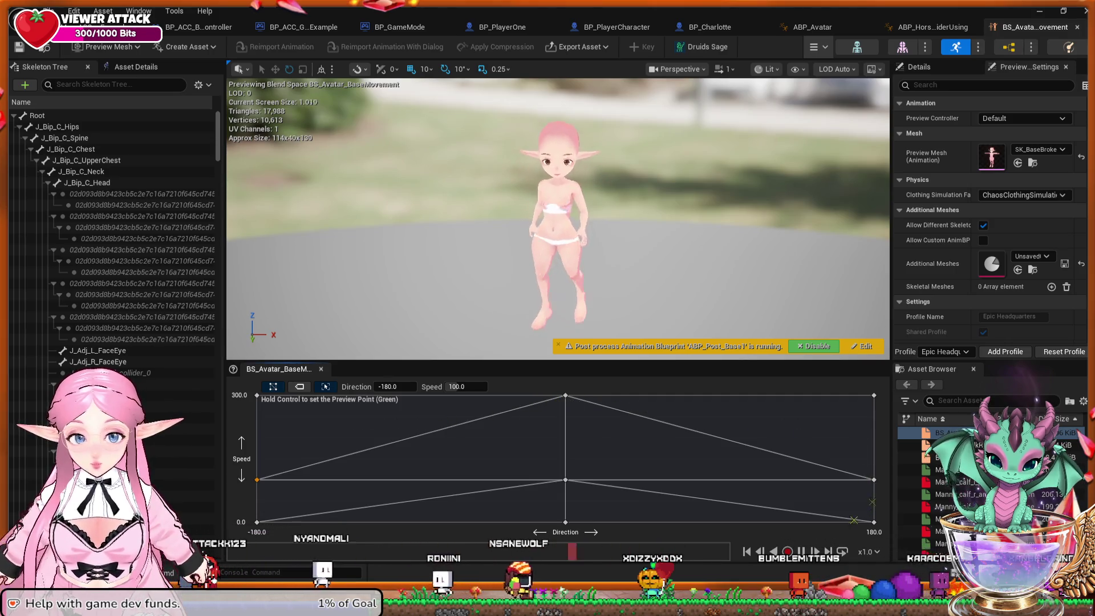
left_click(586, 521, "ctrl")
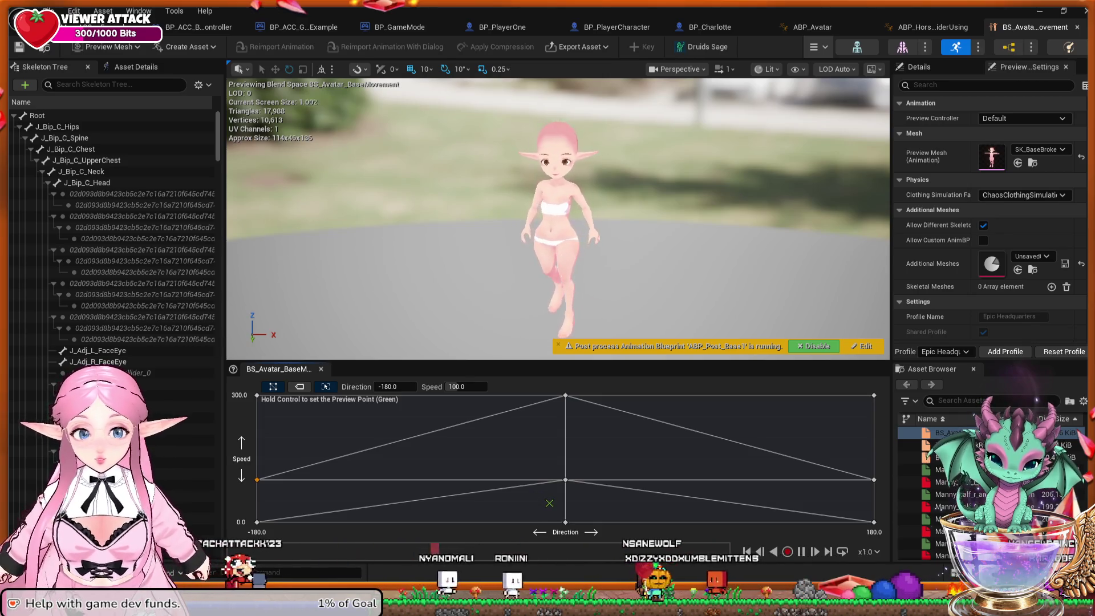
left_click(1076, 27)
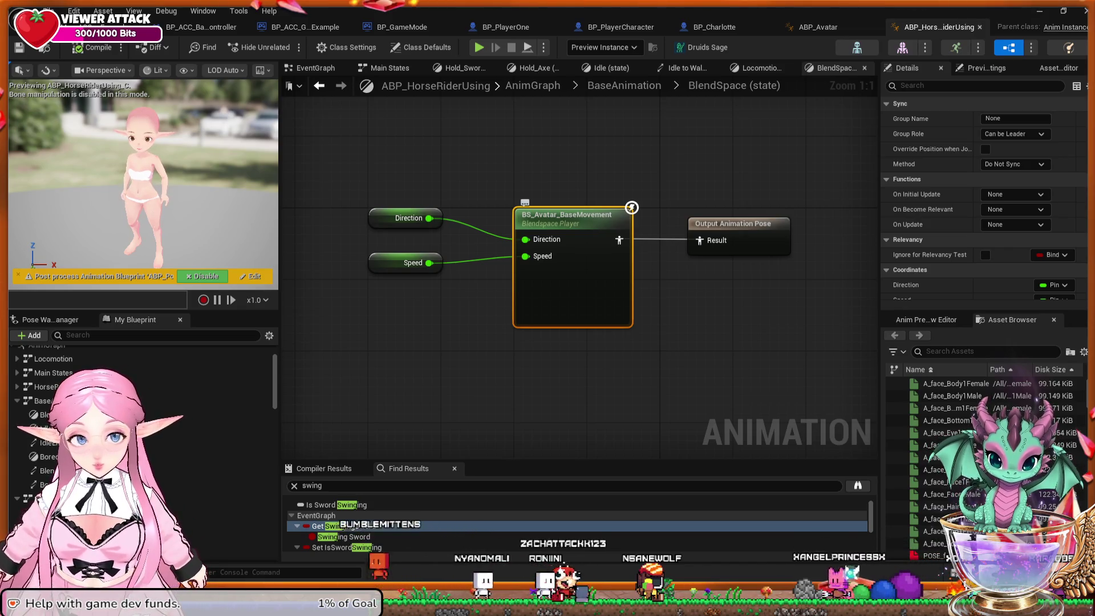
Open the IdleEntry state and preview its A_MF_Idle animation twice, closing it each time.
left_click(736, 228)
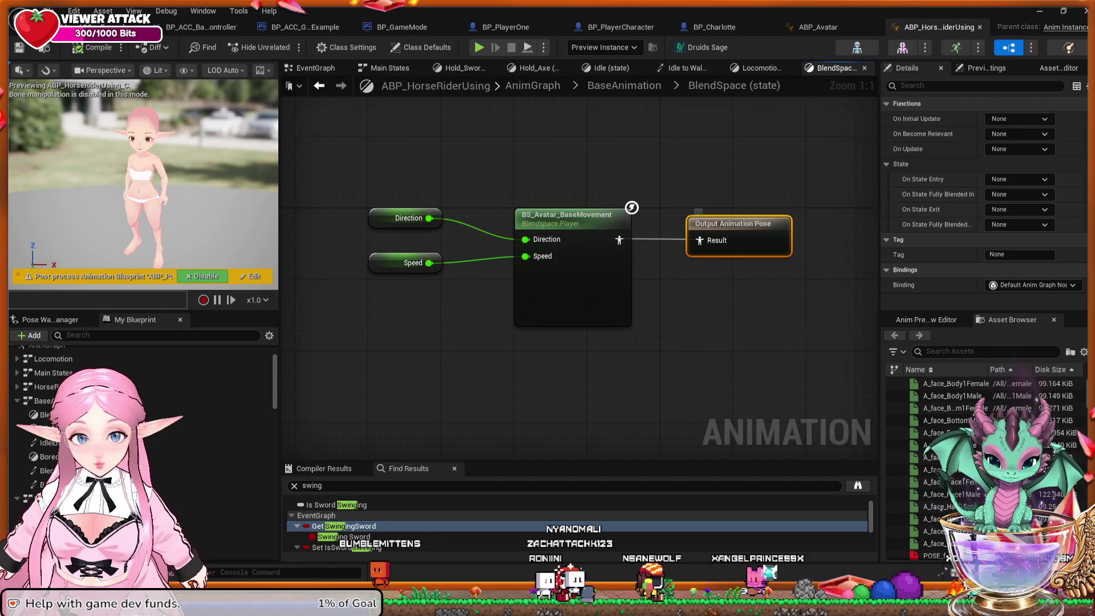
double_click(52, 428)
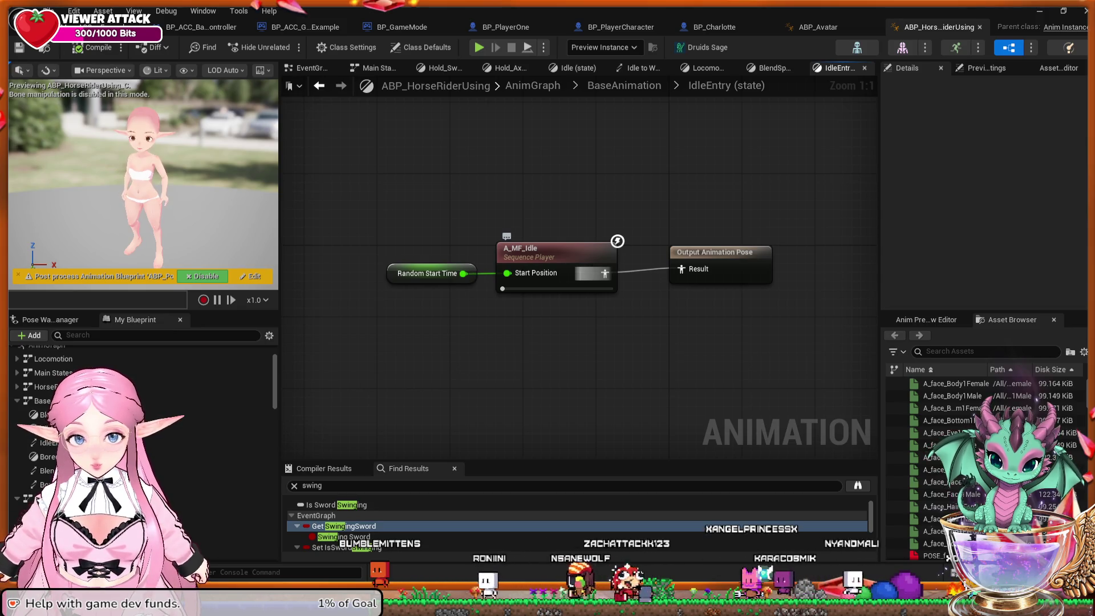
double_click(547, 251)
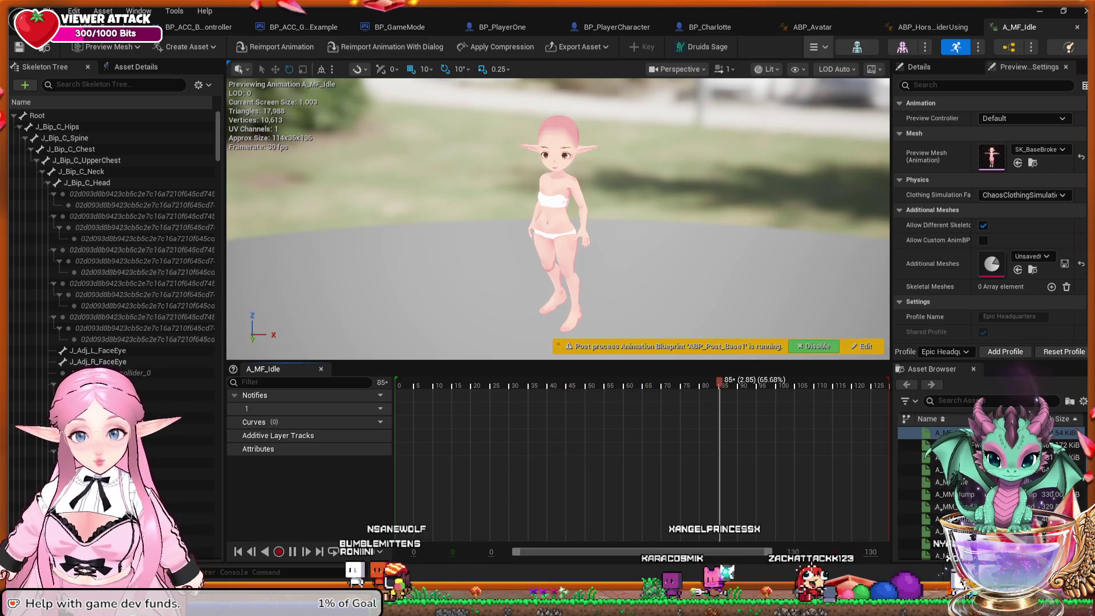
left_click(1076, 27)
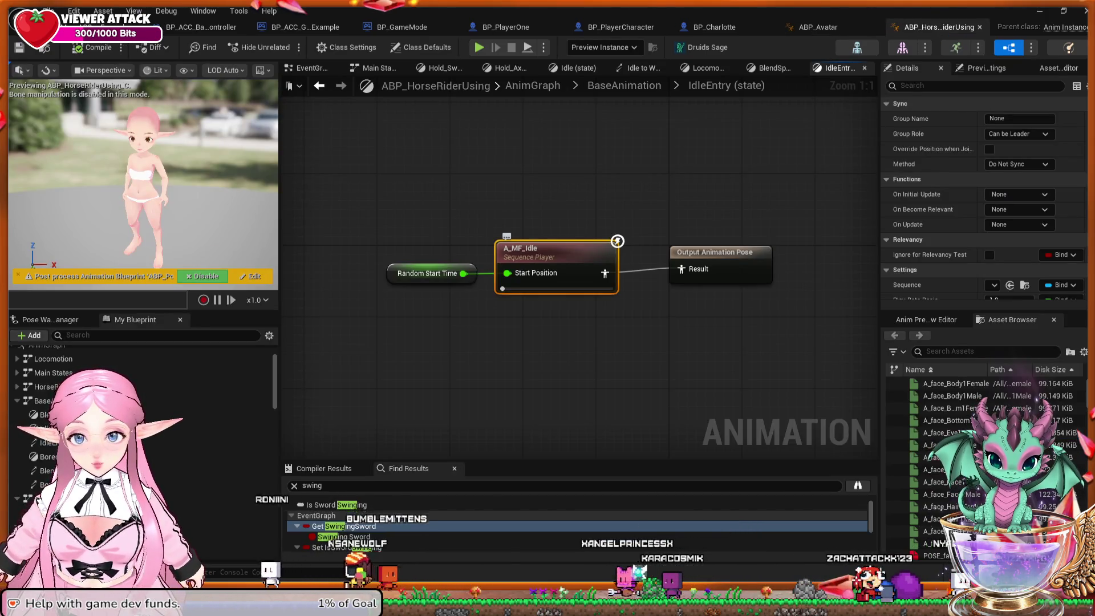
double_click(548, 251)
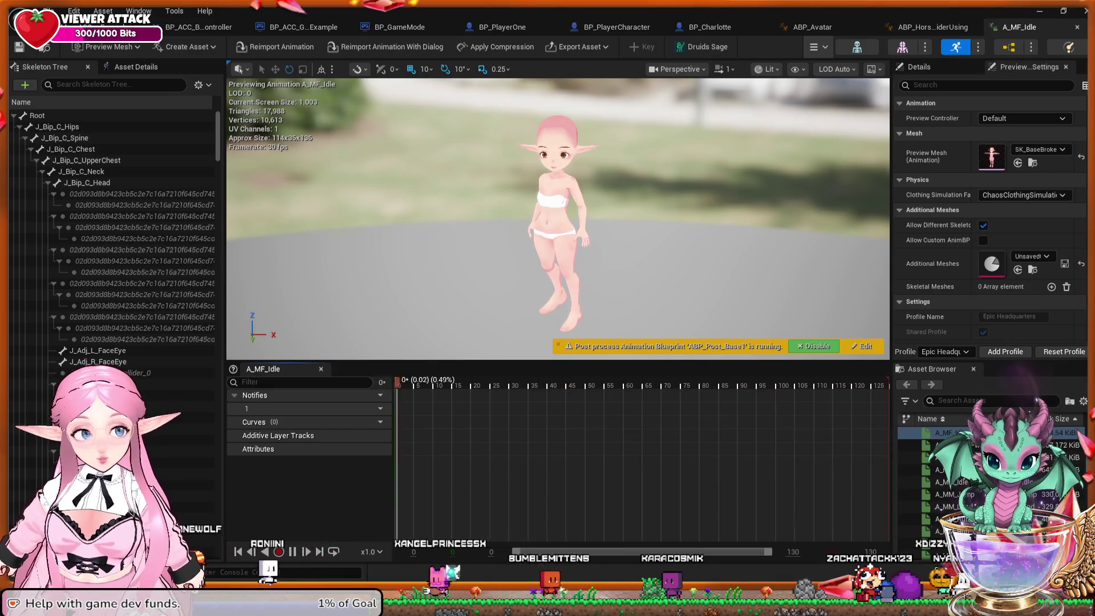
left_click(1076, 27)
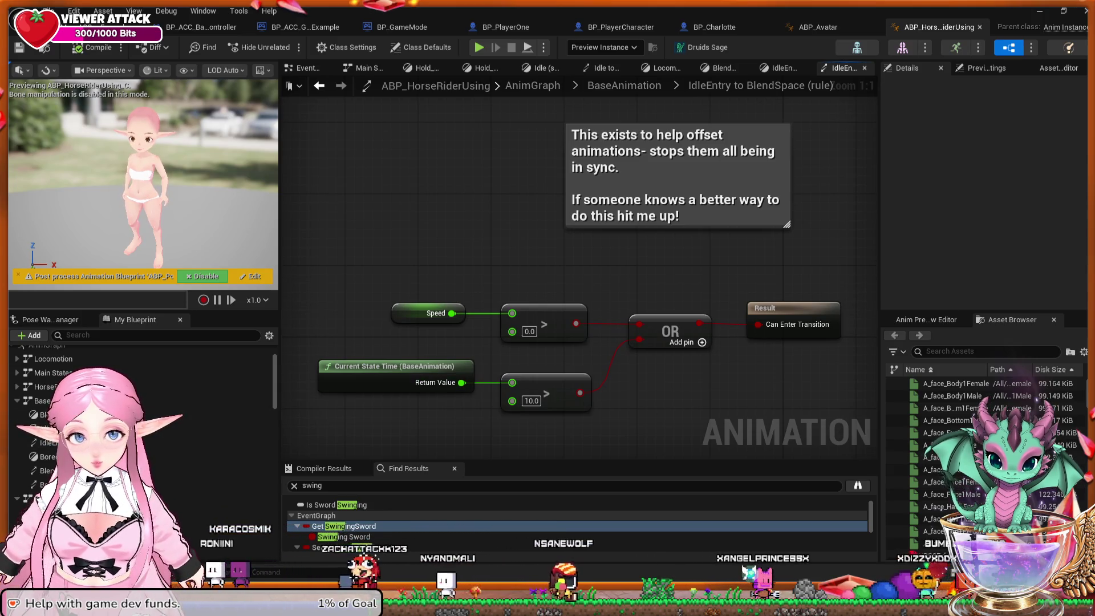
Open the BoredIdle state and the BlendSpace to BoredIdle rule's Result node, then switch to BP_PlayerCharacter.
scroll(497, 371, "down", 2)
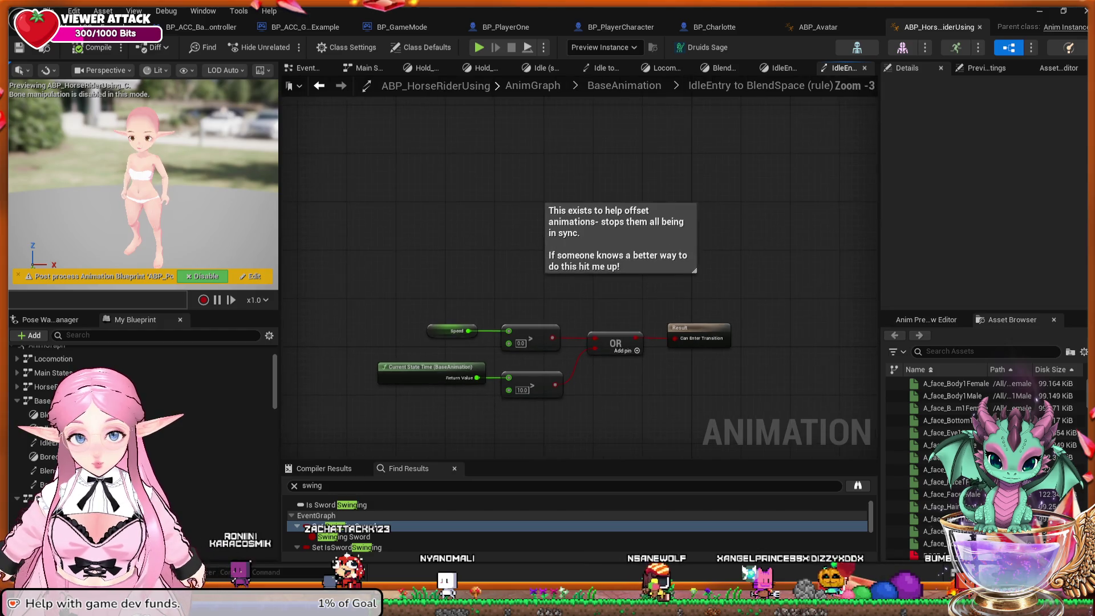
scroll(501, 370, "up", 1)
double_click(49, 456)
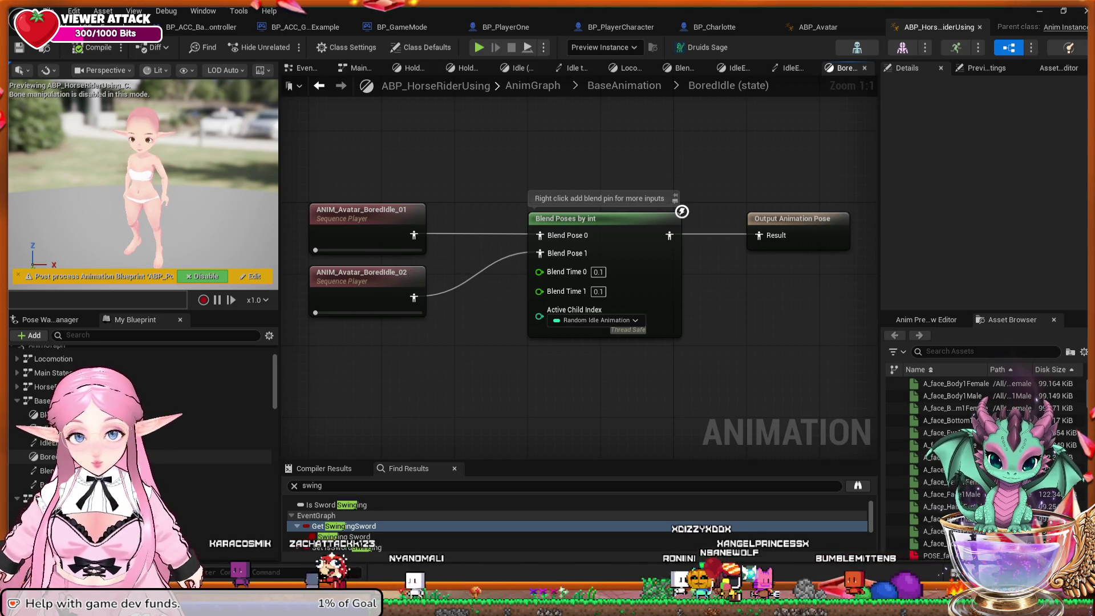
double_click(49, 470)
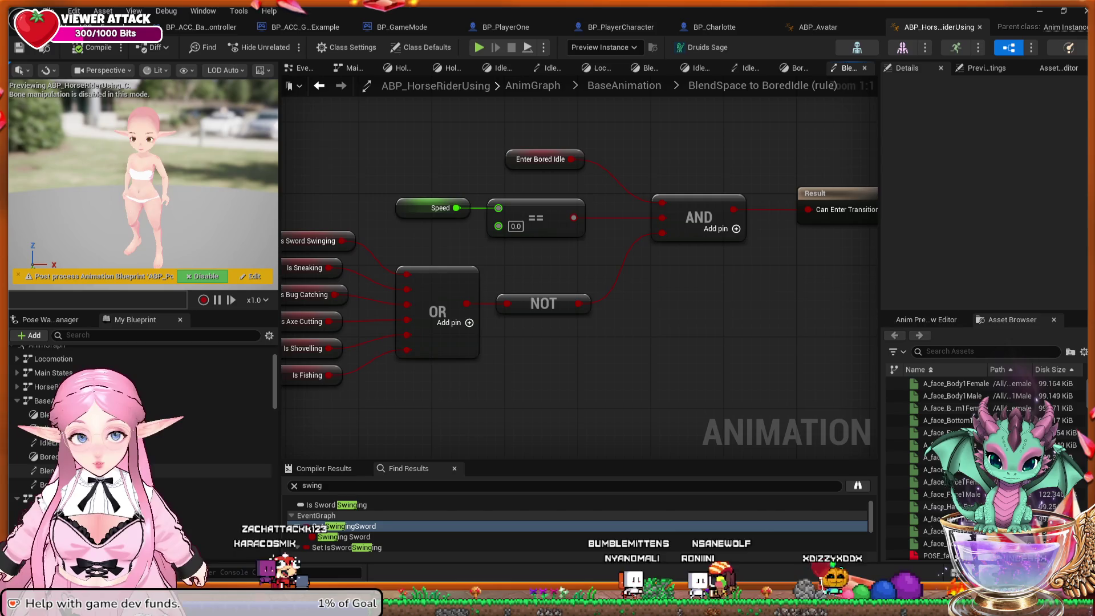
left_click(832, 194)
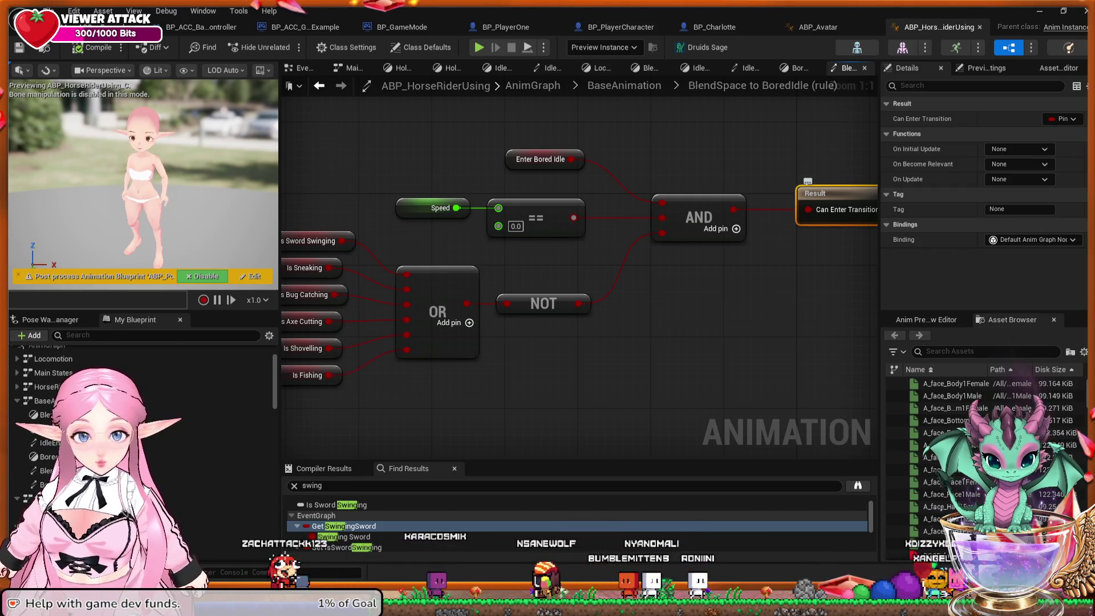
scroll(143, 410, "up", 3)
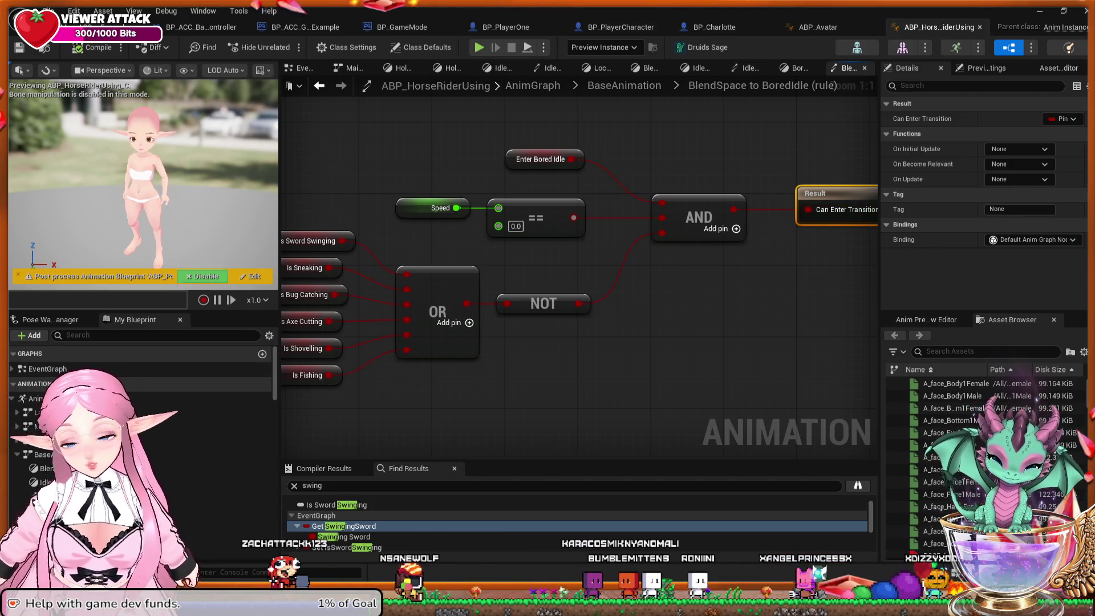
left_click(621, 27)
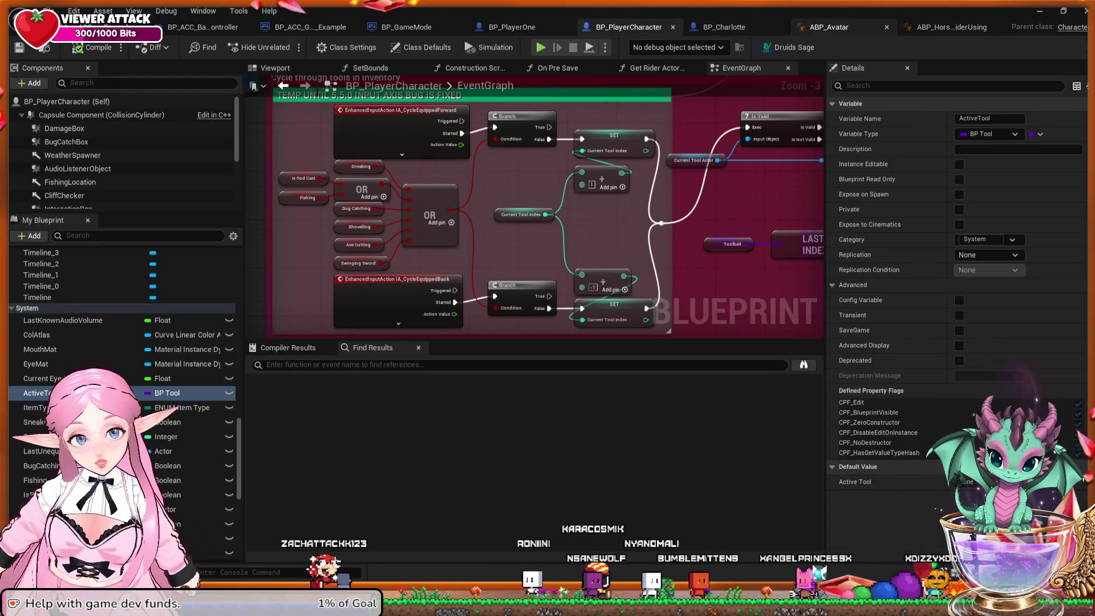
Switch to ABP_Avatar and expand its BaseAnimation state machine graph.
left_click(824, 27)
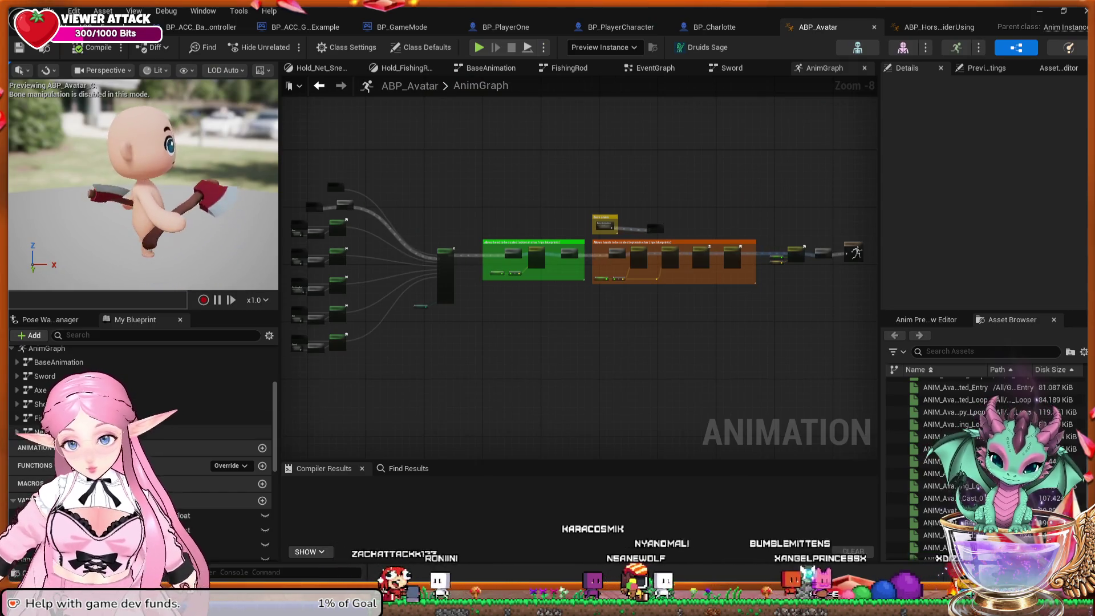
scroll(142, 434, "down", 3)
scroll(189, 436, "down", 5)
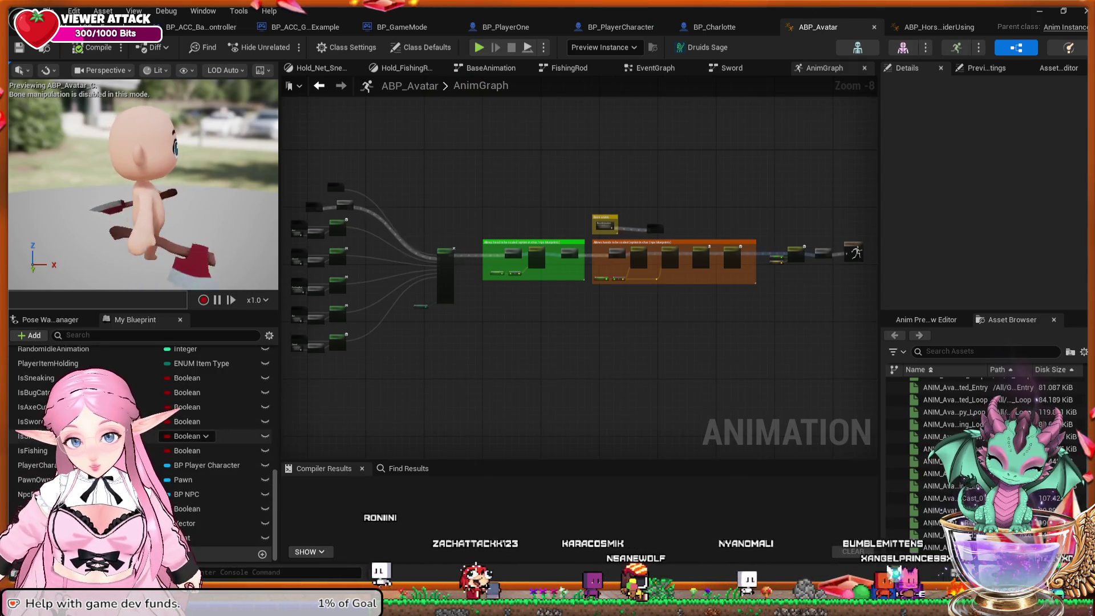
scroll(188, 435, "up", 5)
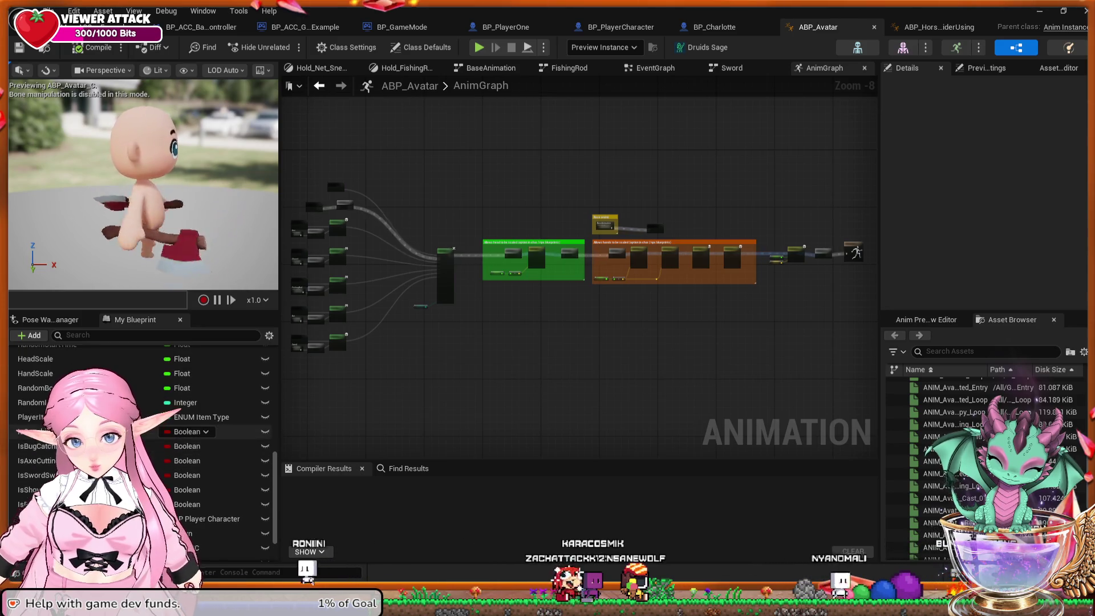
scroll(188, 436, "up", 5)
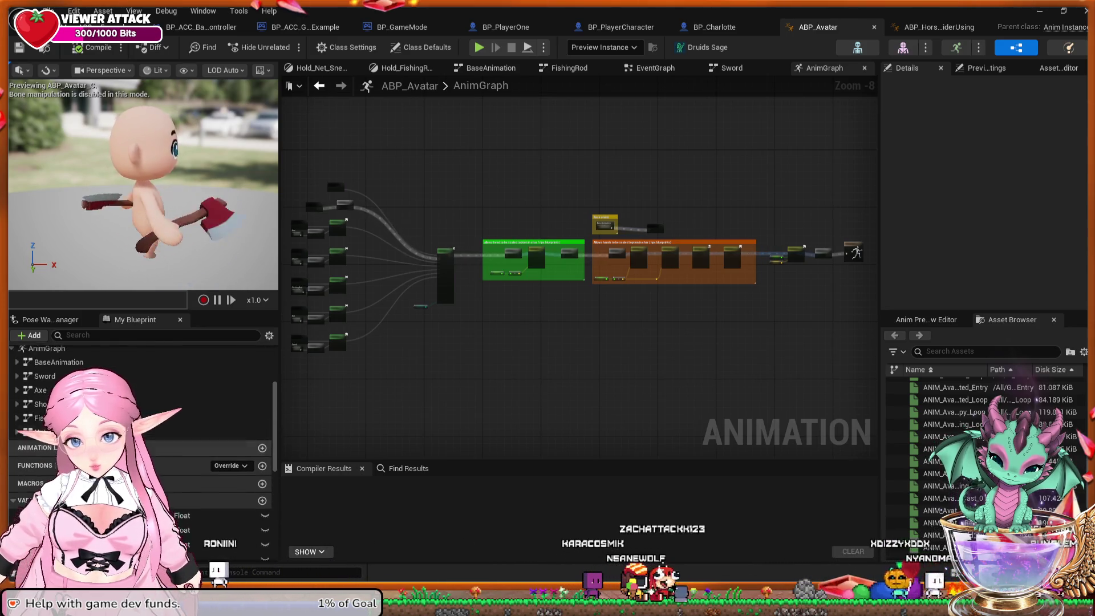
scroll(188, 436, "up", 1)
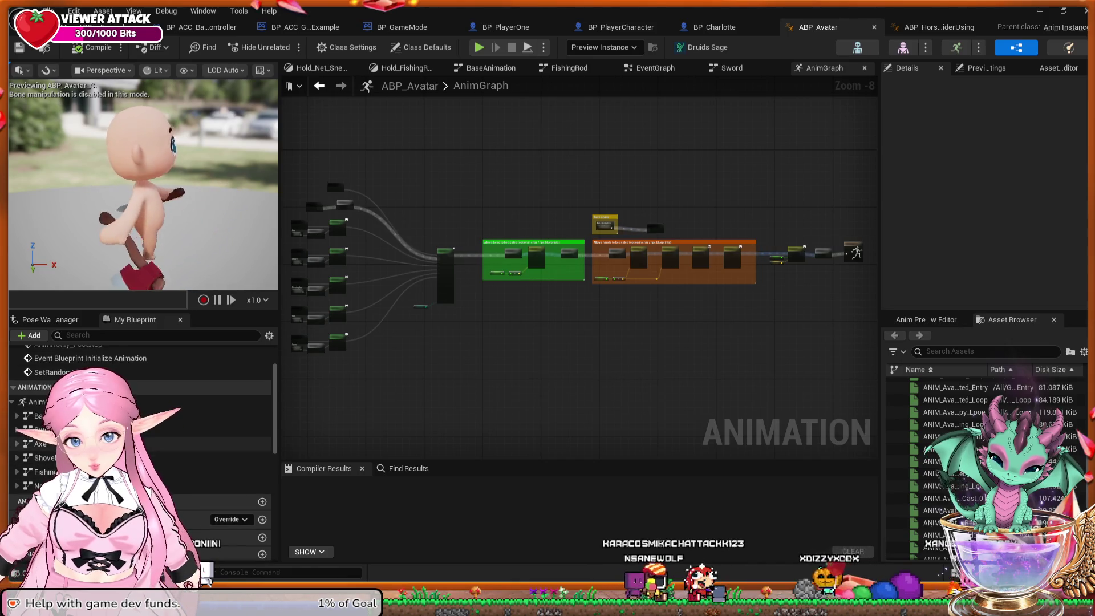
left_click(171, 415)
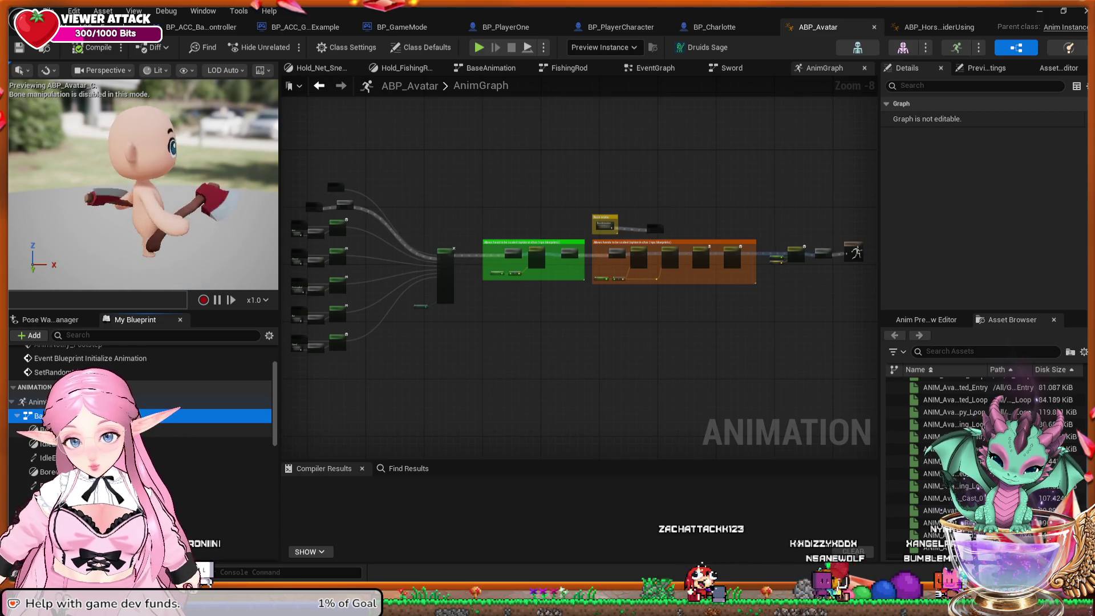
Step through ABP_Avatar's IdleEntry, BlendSpace and BoredIdle graphs, ending on the BlendSpace to BoredIdle rule.
double_click(240, 444)
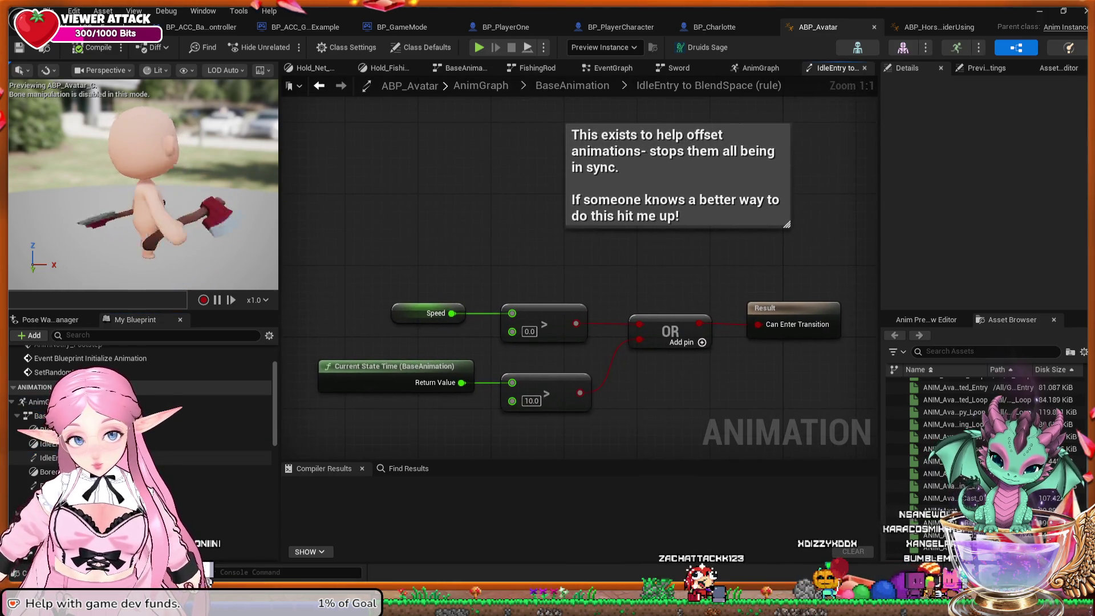
double_click(228, 443)
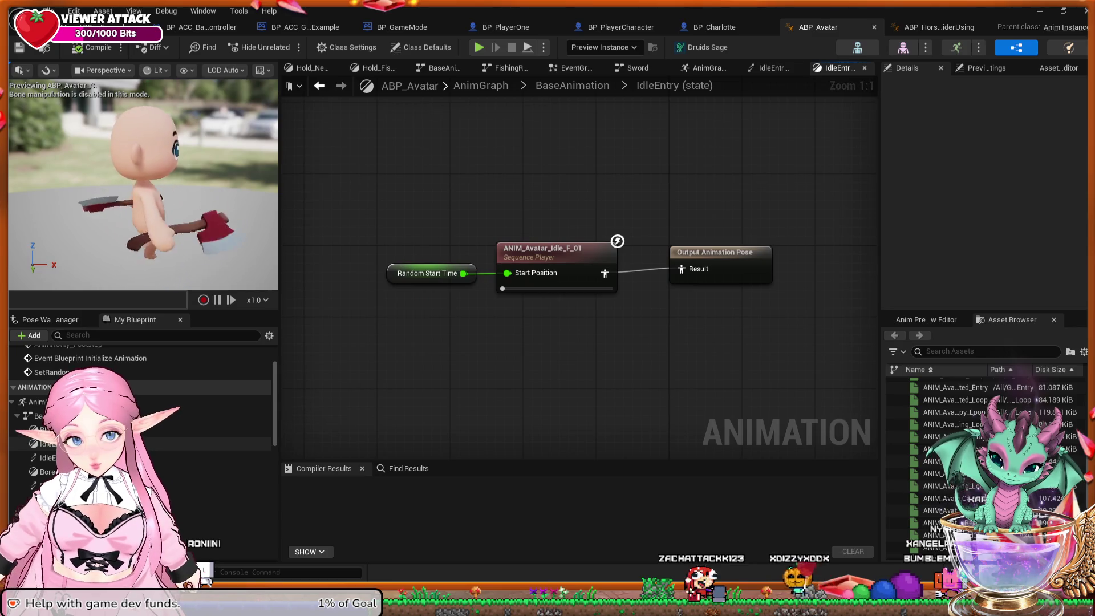
double_click(228, 430)
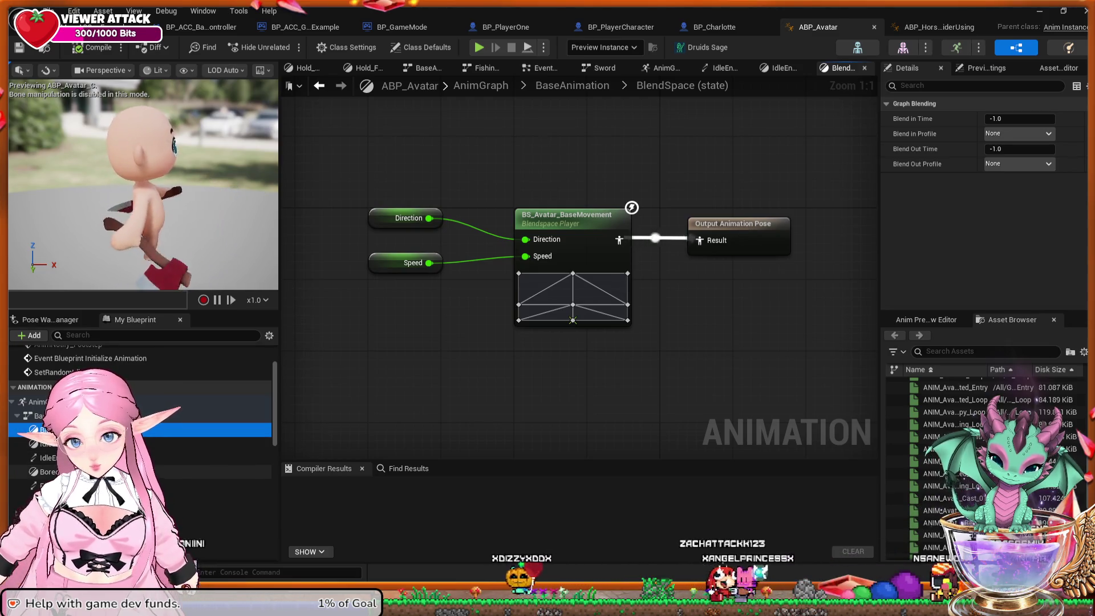
double_click(229, 472)
left_click(228, 485)
double_click(228, 485)
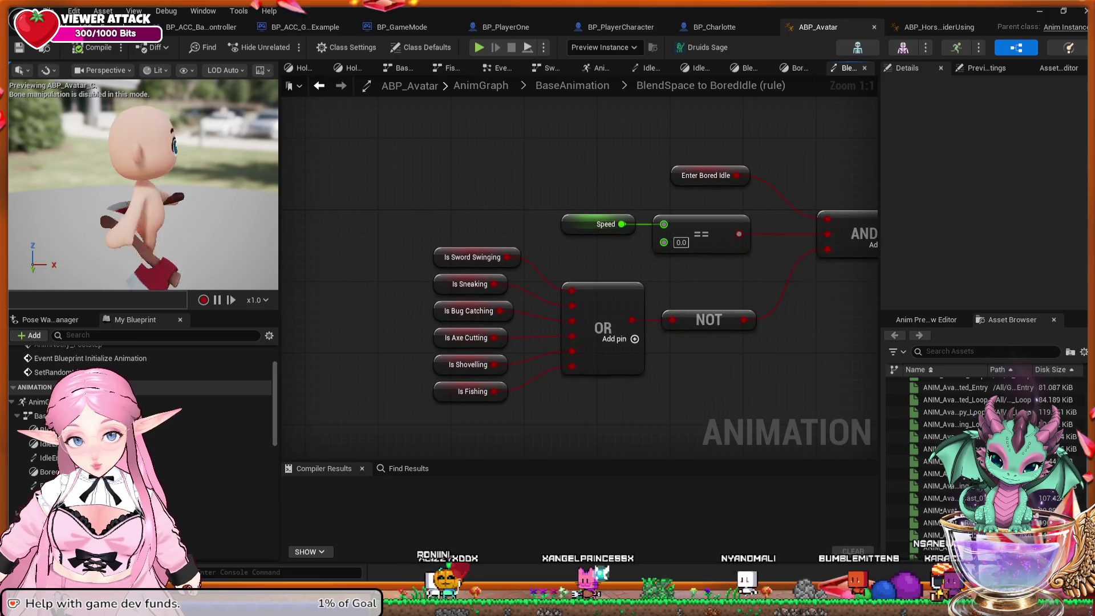
Find all references to IsSwordSwinging from the Is Sword Swinging node, then show the Pose Watch Manager.
left_click(450, 254)
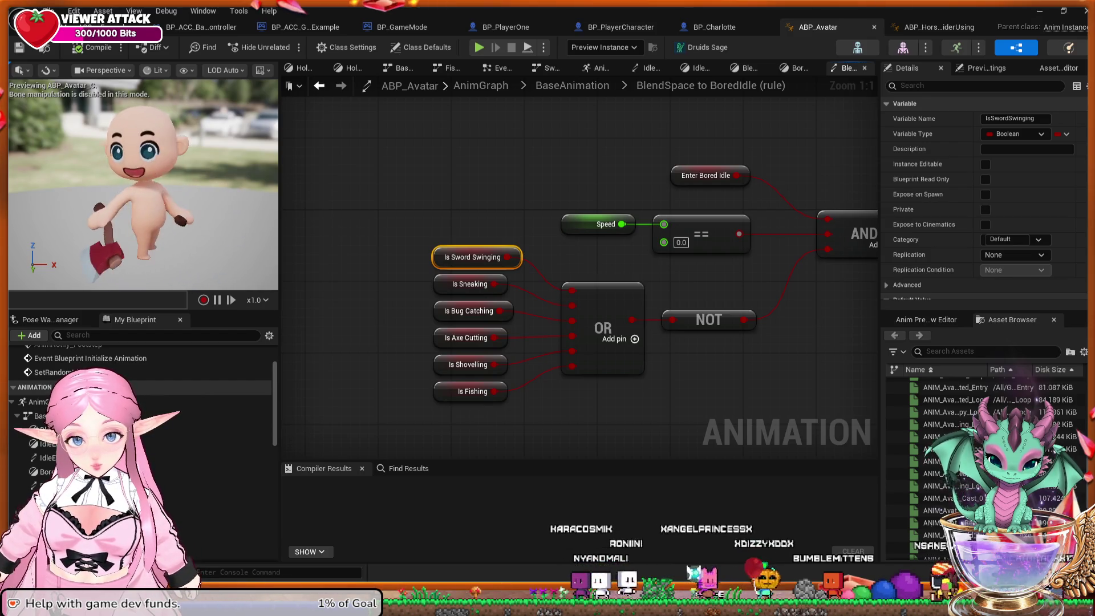
key("alt+shift+f")
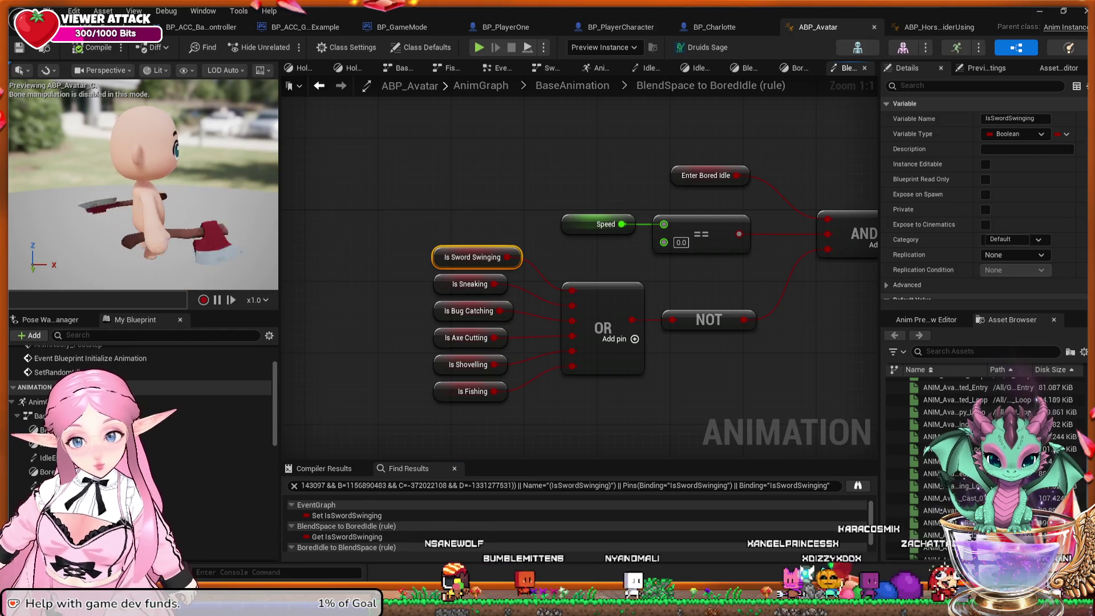
key("shift+alt+f")
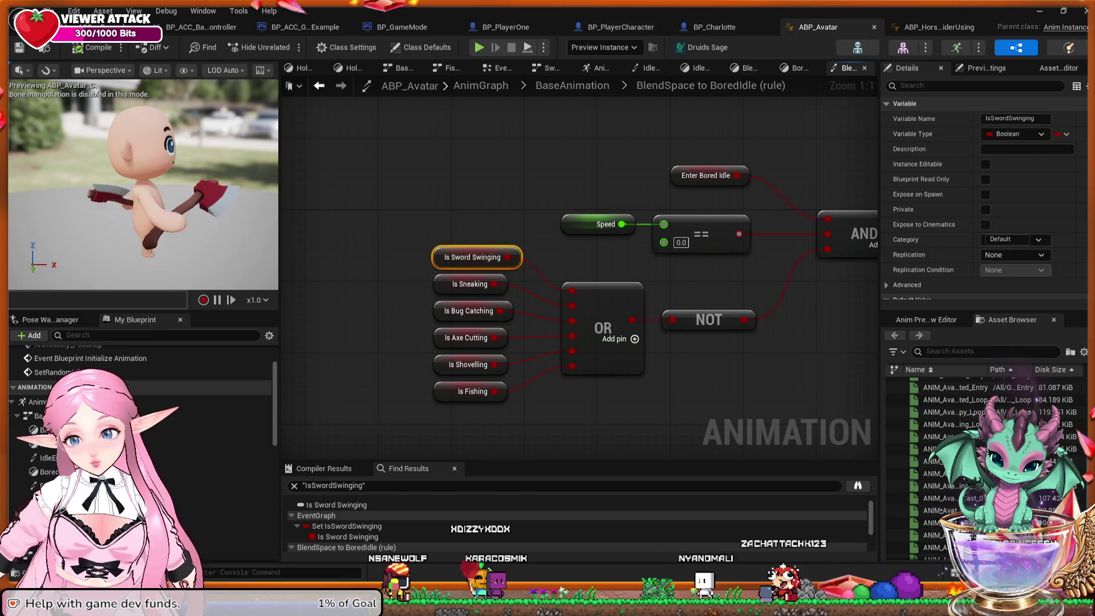
left_click(50, 319)
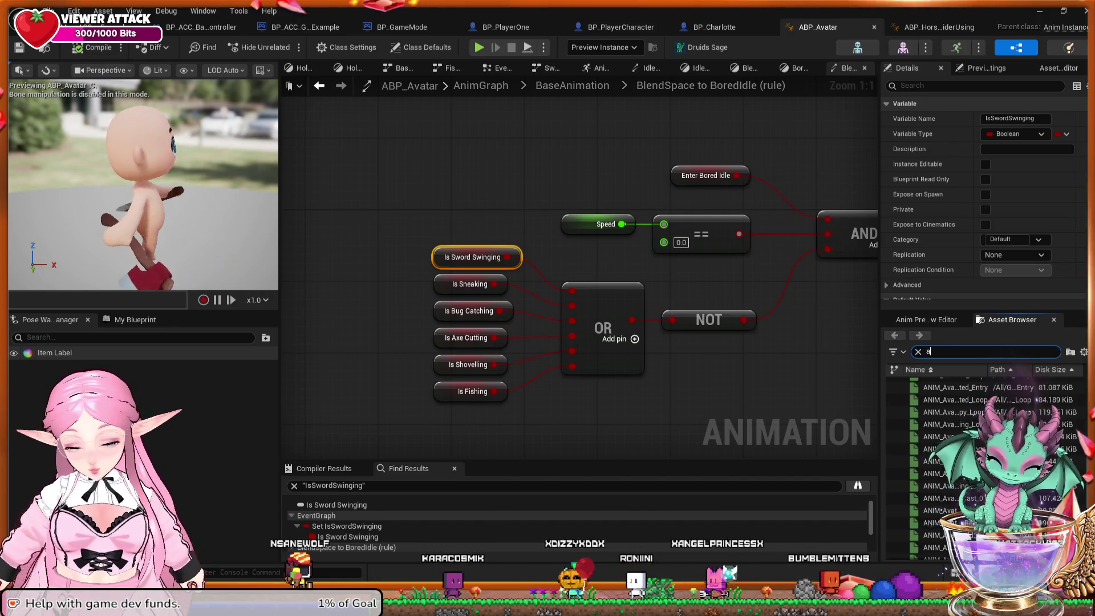
Filter the assets by 'axe', preview the axe swing and hold animations, then open AM_Avatar_Axe_Swing.
type("axe")
left_click(957, 383)
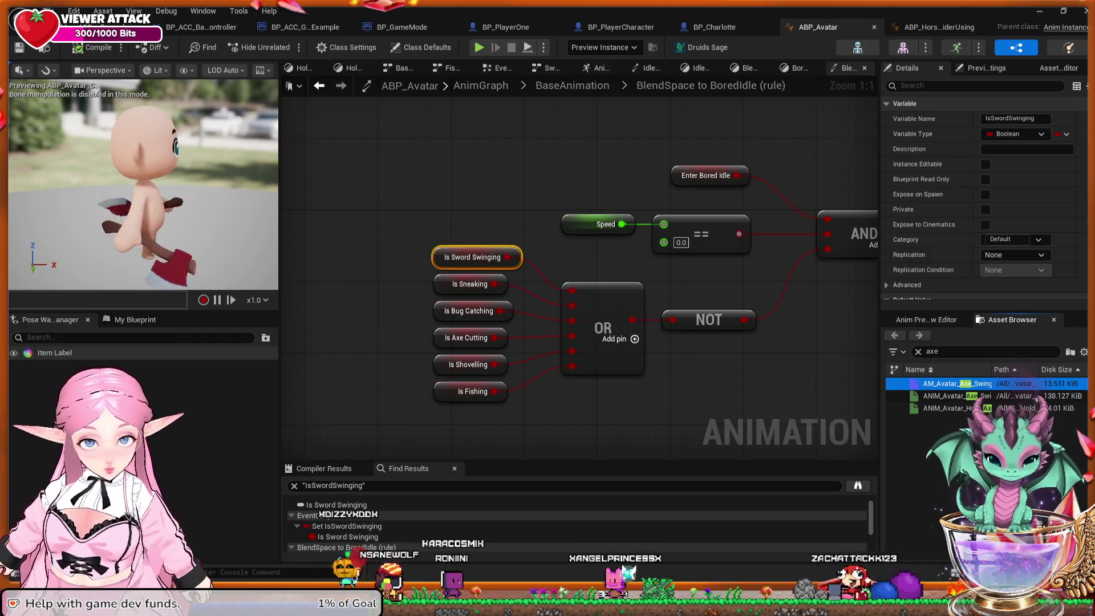
left_click(947, 408)
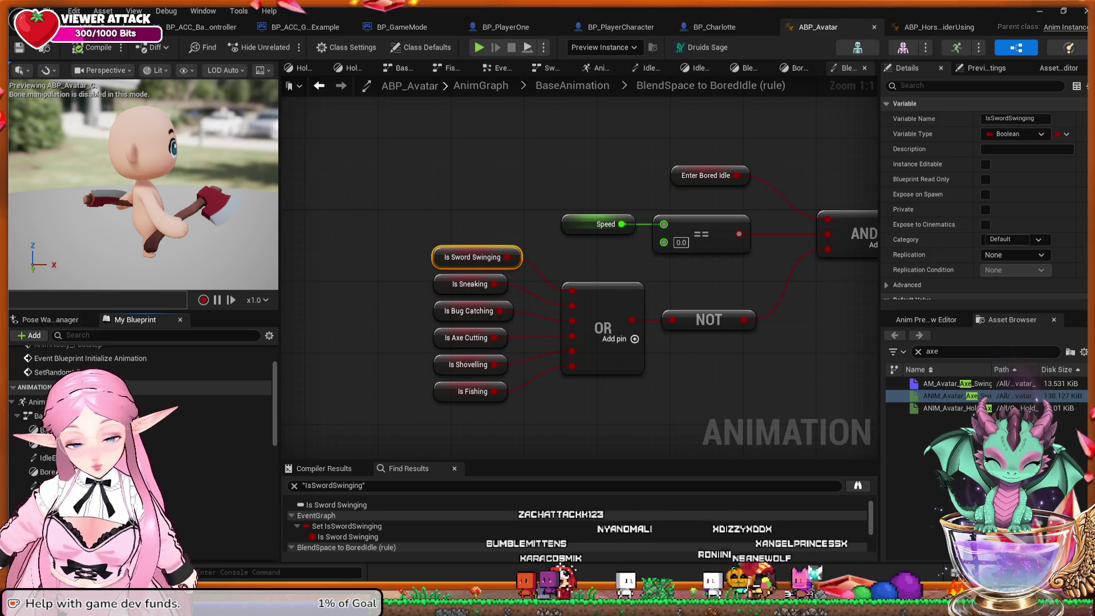
left_click(958, 383)
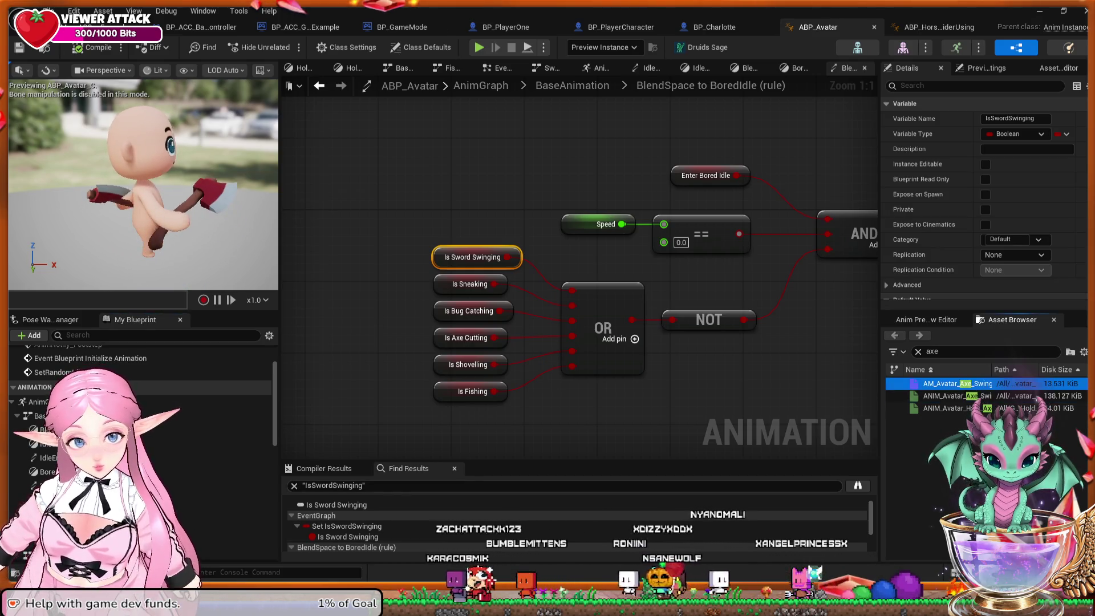
double_click(957, 383)
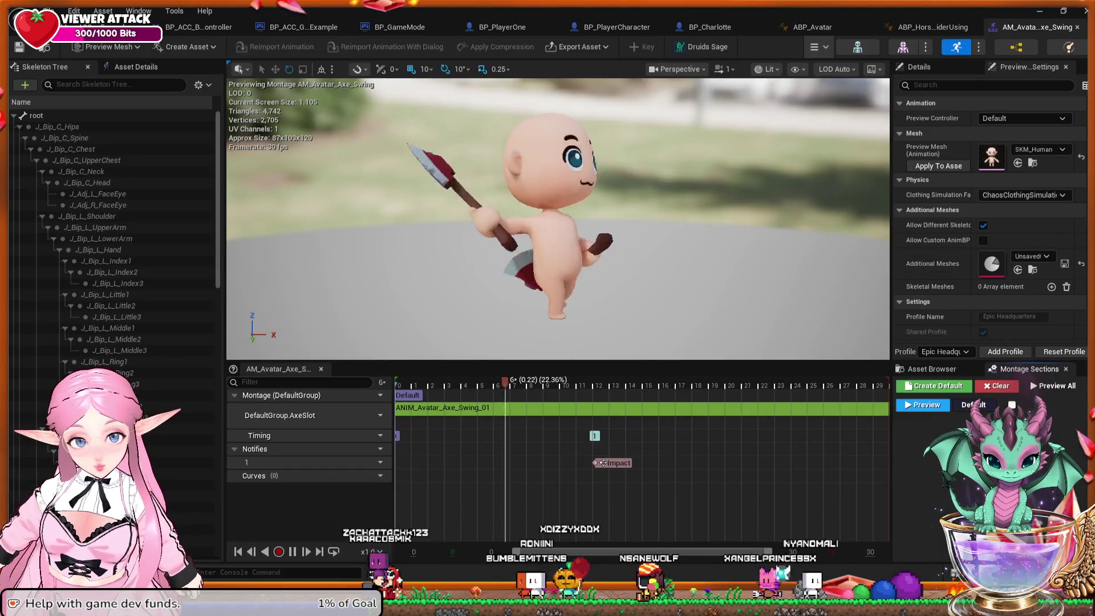
Show the asset list and montage sections, compare the two anim graphs, then open ANIM_Avatar_Axe_Swing_01.
left_click(932, 369)
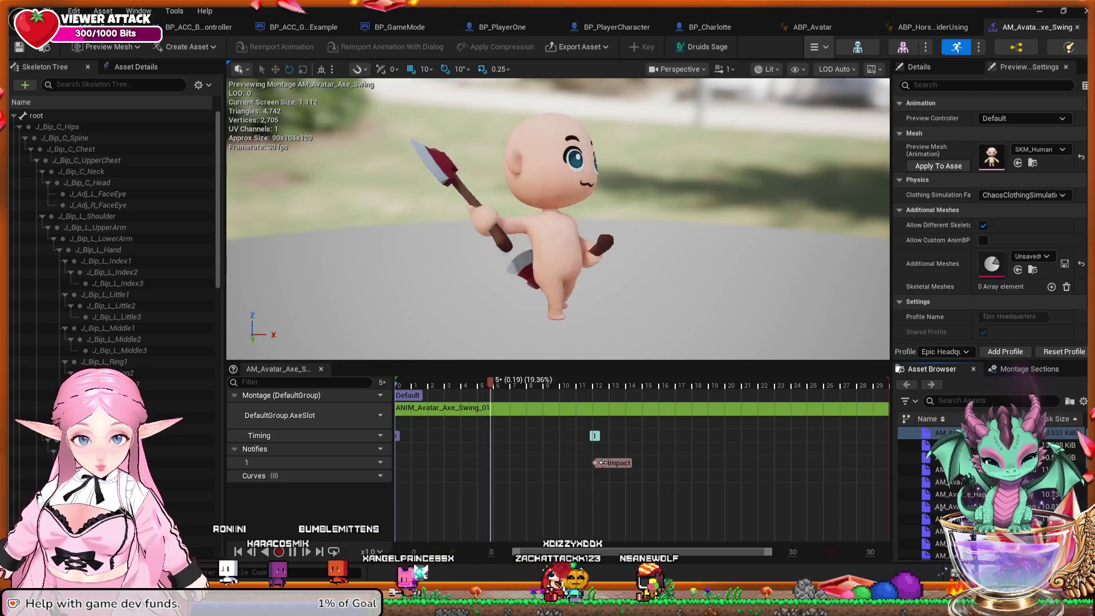
left_click(1026, 369)
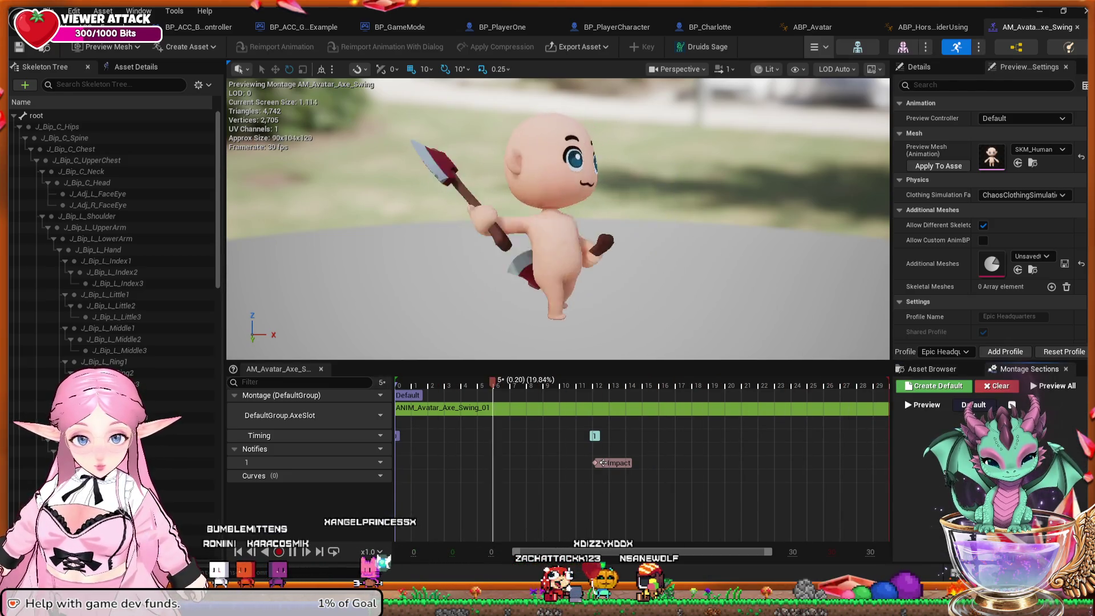
left_click(933, 27)
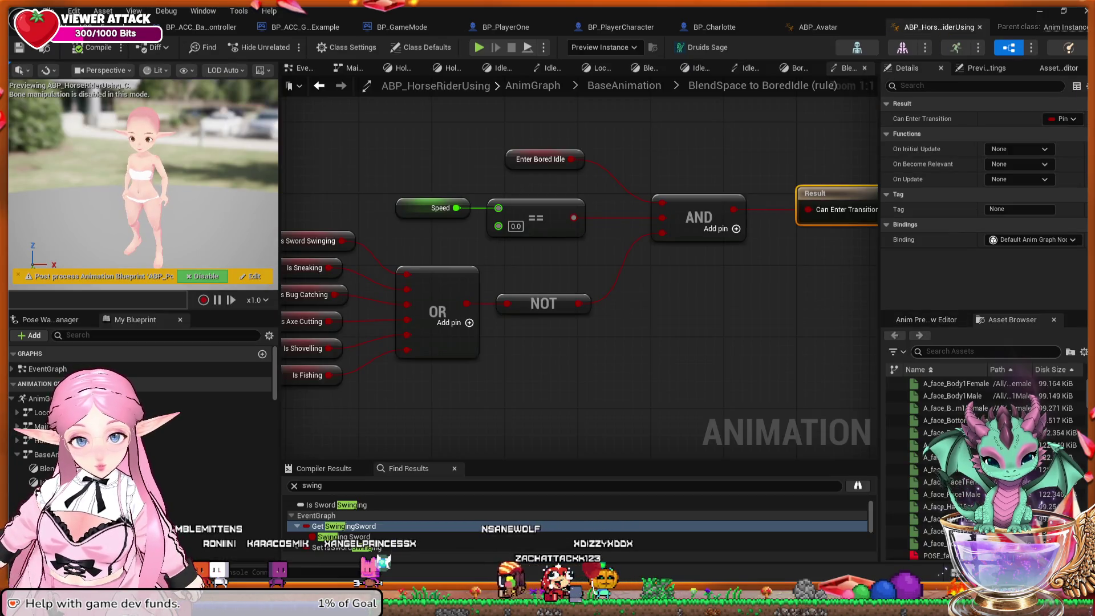
left_click(817, 27)
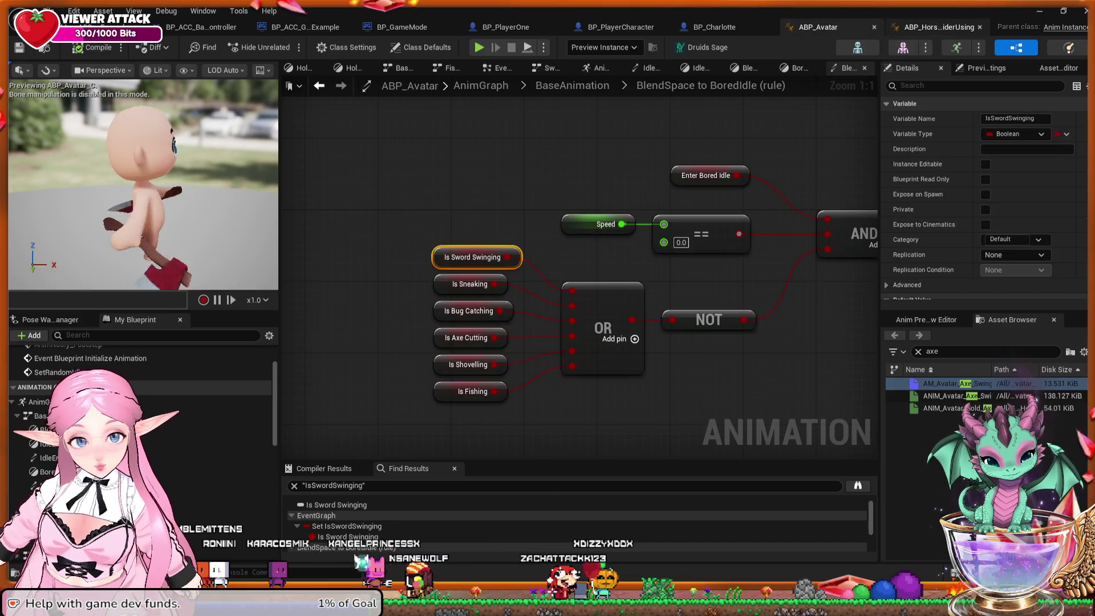
left_click(939, 27)
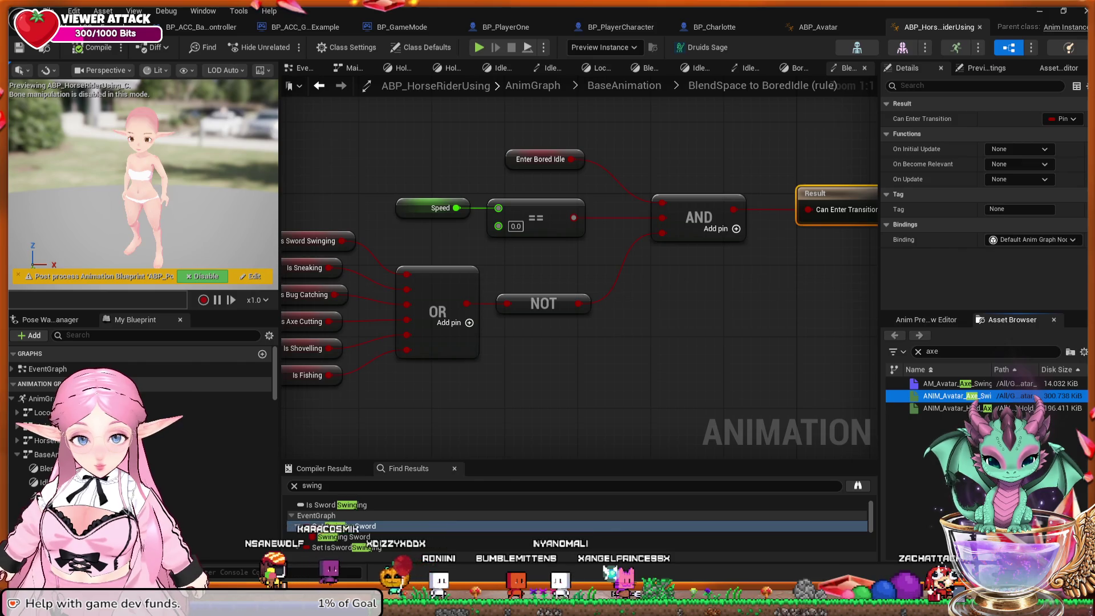
double_click(958, 395)
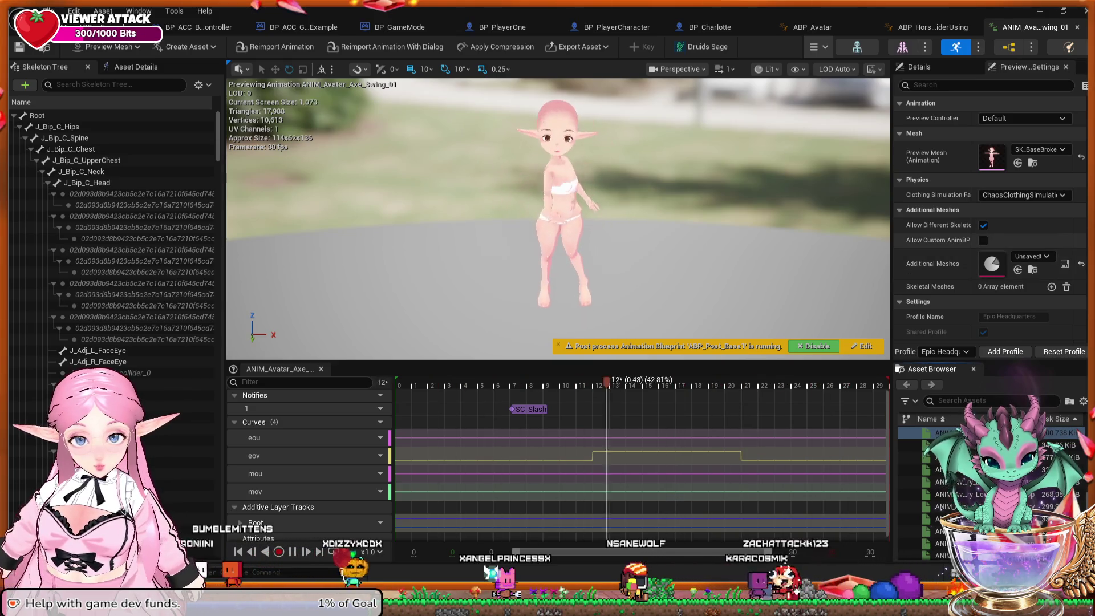
From the ABP_Avatar graph, open ANIM_Avatar_Axe_Swing_01 on the chibi avatar too.
left_click(929, 27)
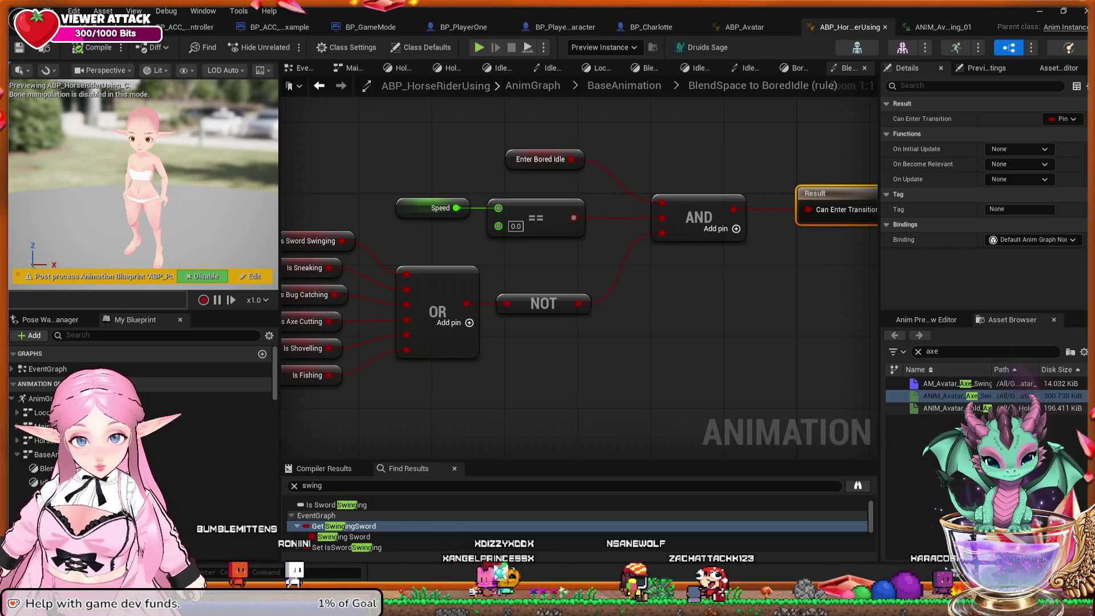
left_click(943, 26)
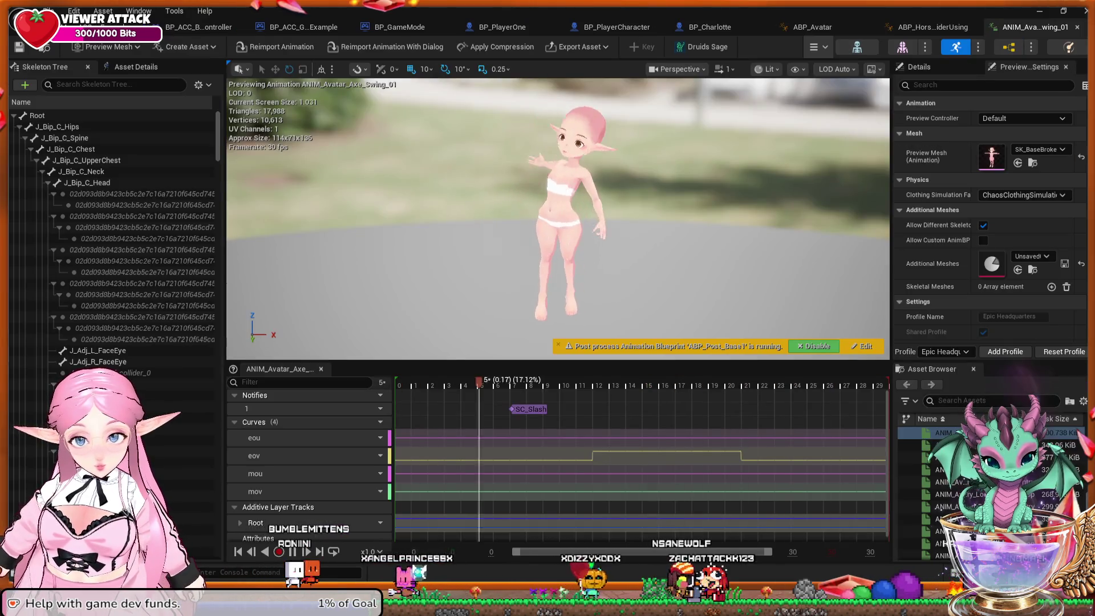
left_click(812, 27)
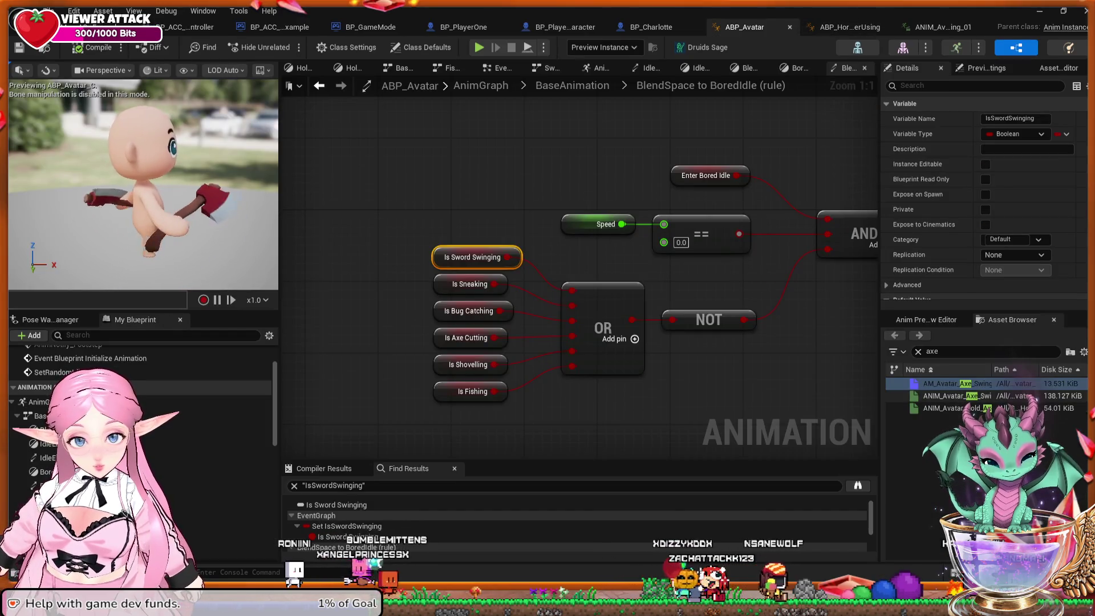
left_click(959, 396)
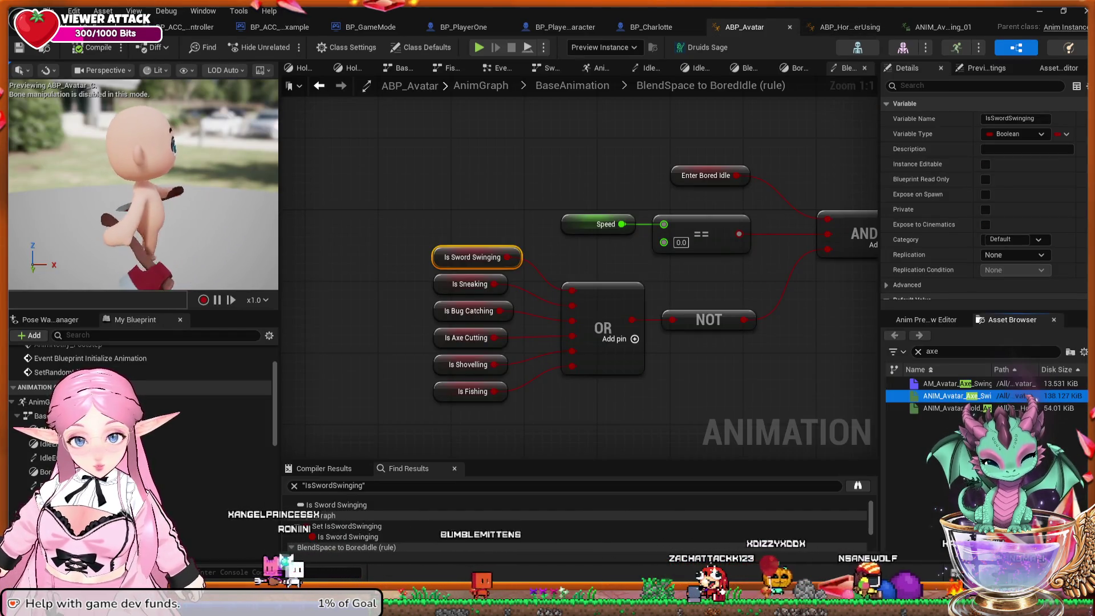
double_click(958, 396)
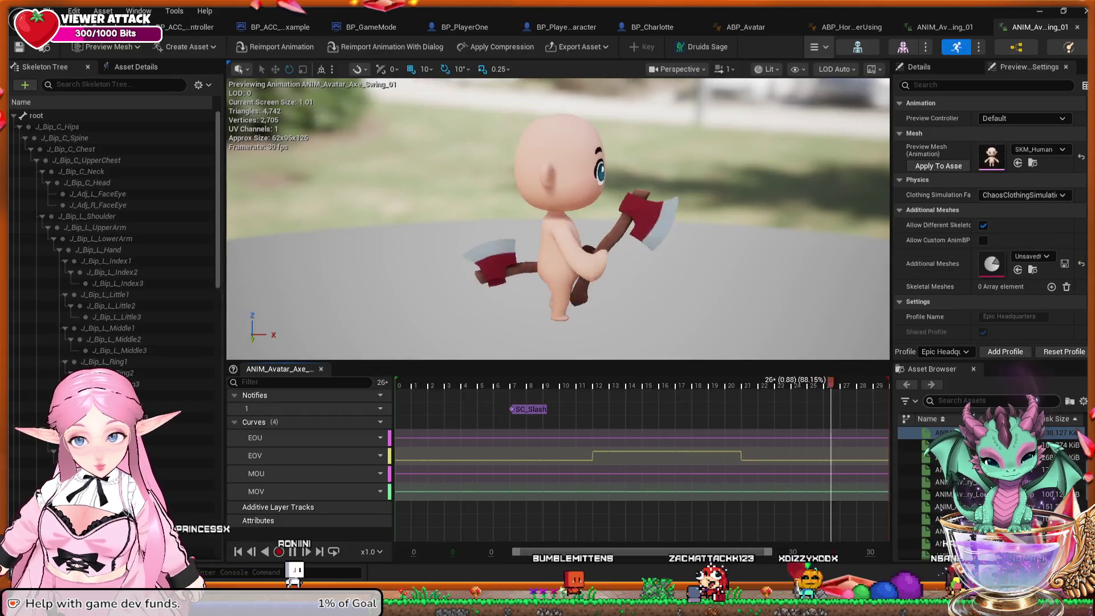
Compare the axe swing on the elf and chibi characters side by side.
left_click(944, 27)
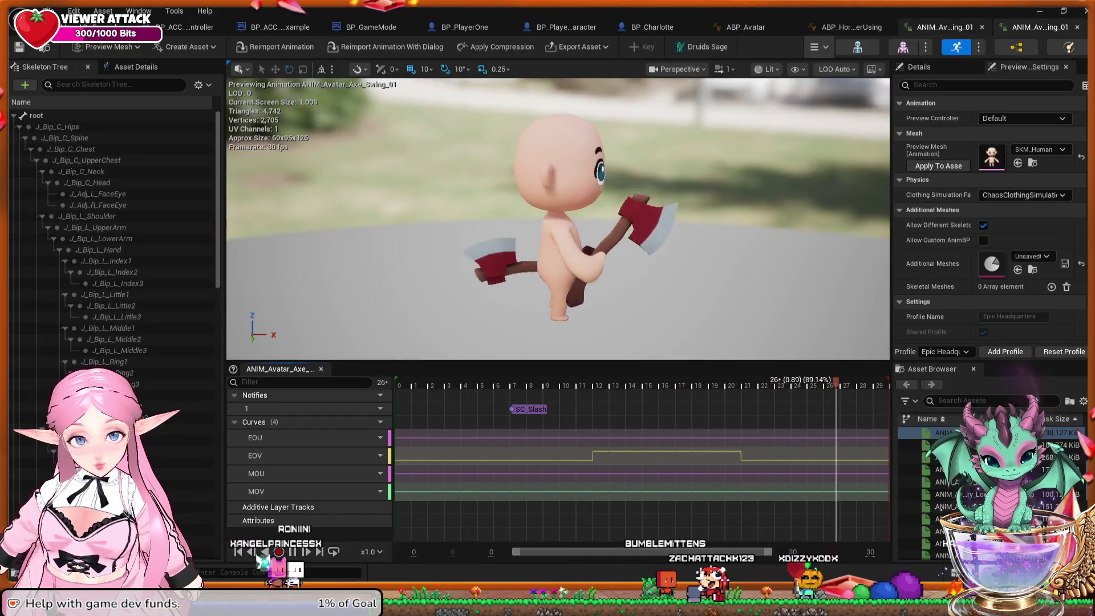
left_click(1039, 26)
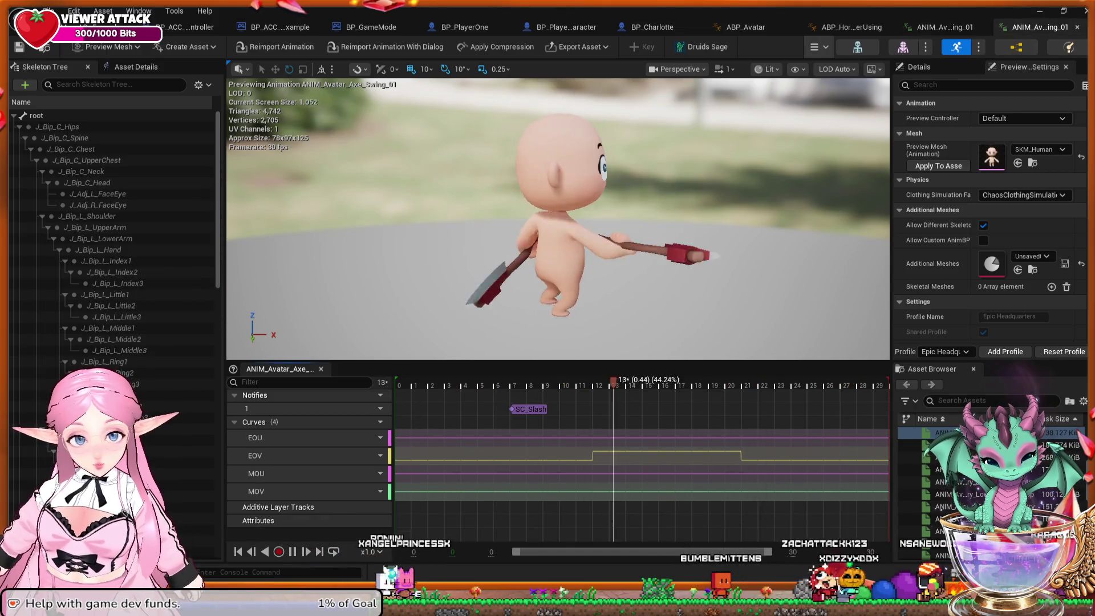
scroll(989, 217, "down", 2)
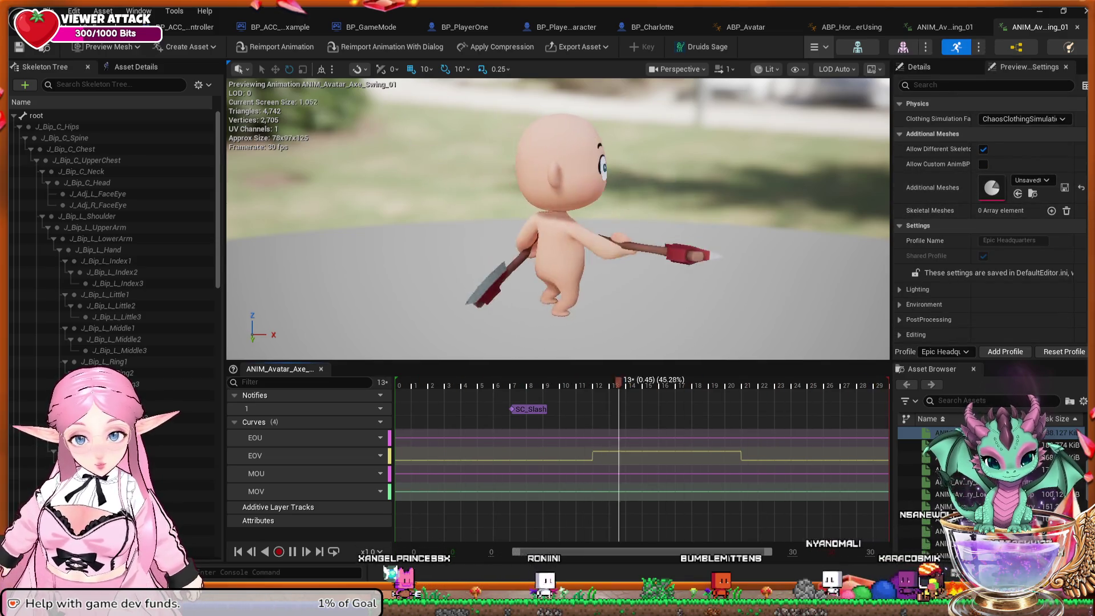
left_click(944, 27)
scroll(990, 216, "down", 3)
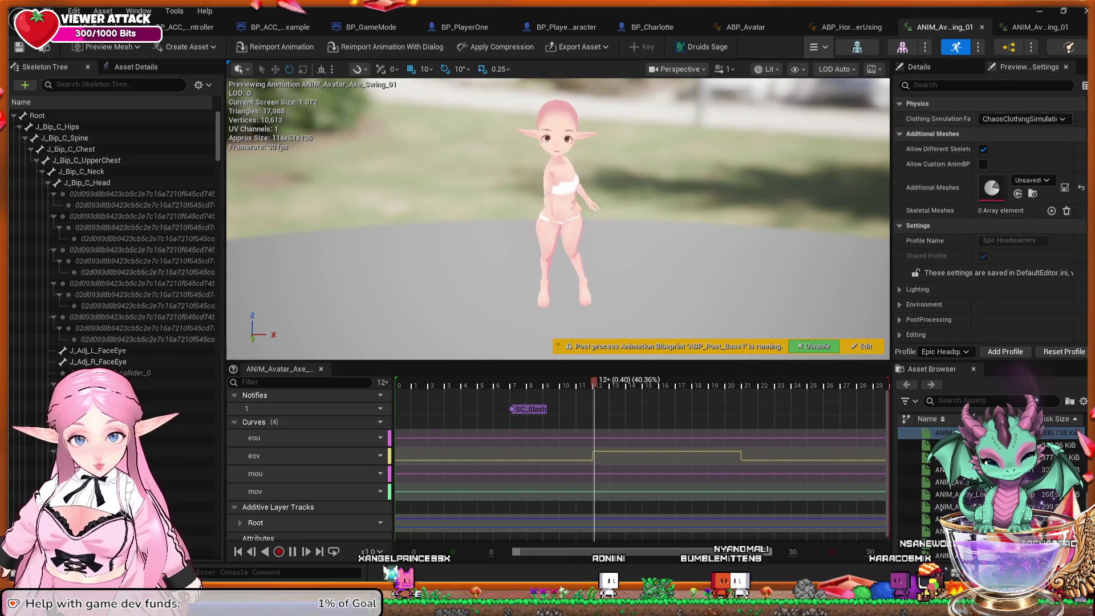
left_click(1038, 27)
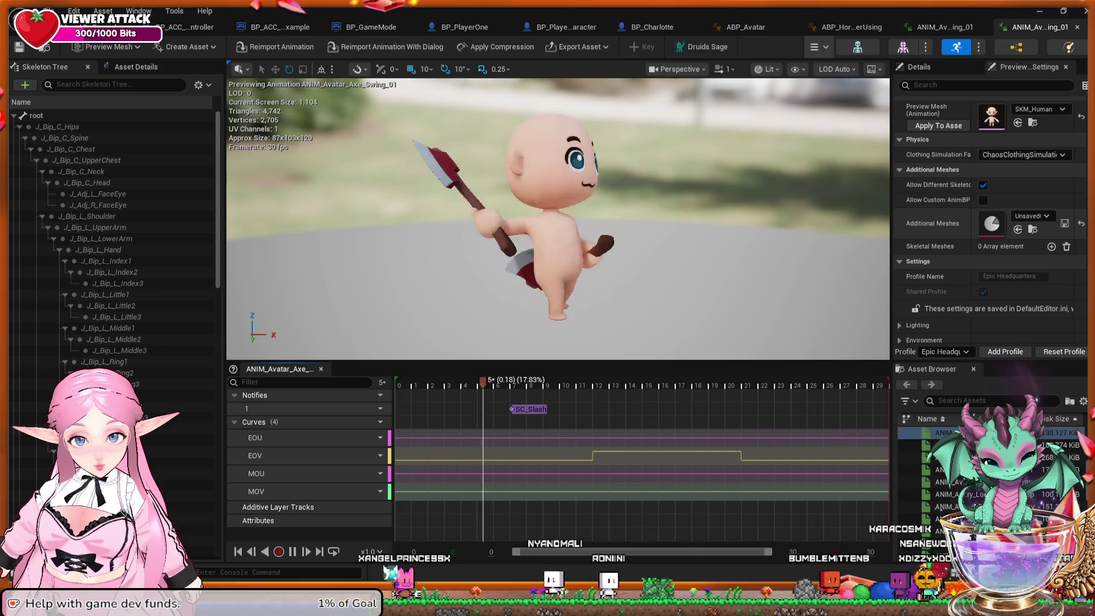
scroll(990, 228, "up", 2)
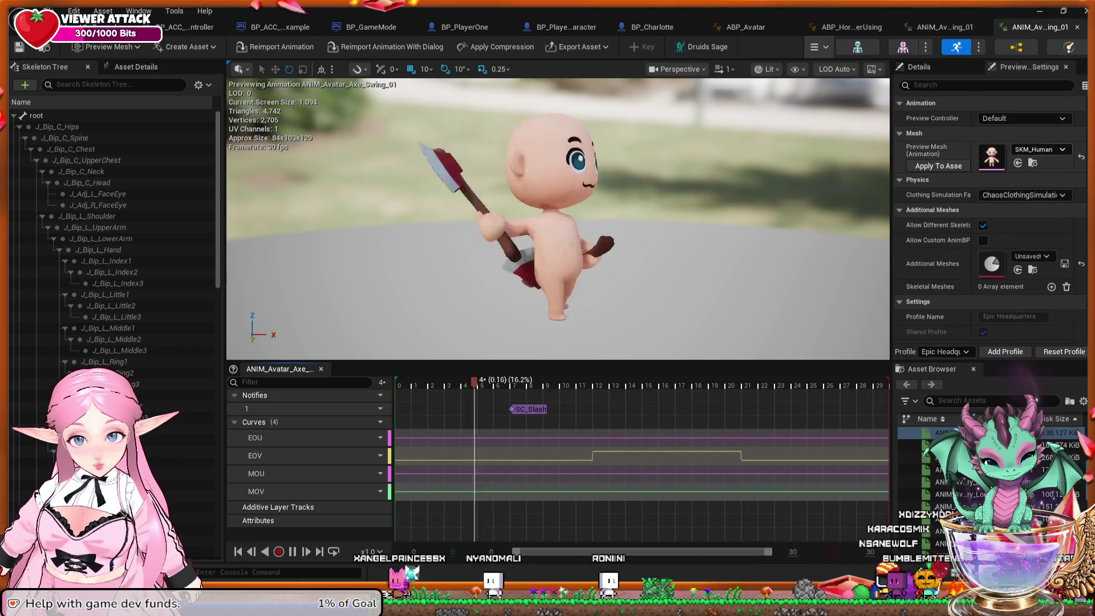
left_click(944, 27)
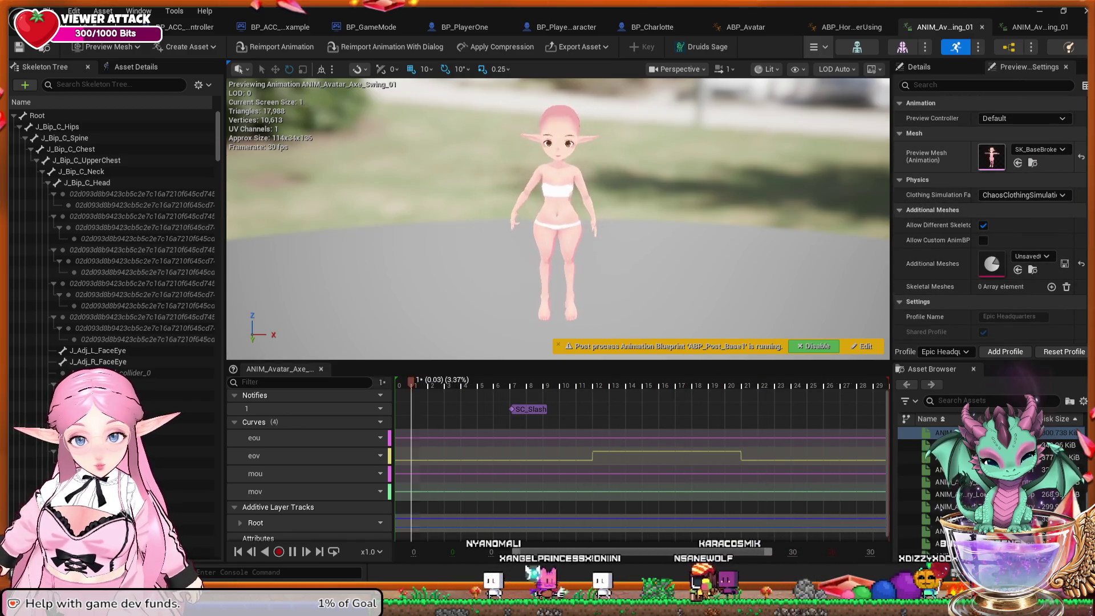
left_click(1038, 27)
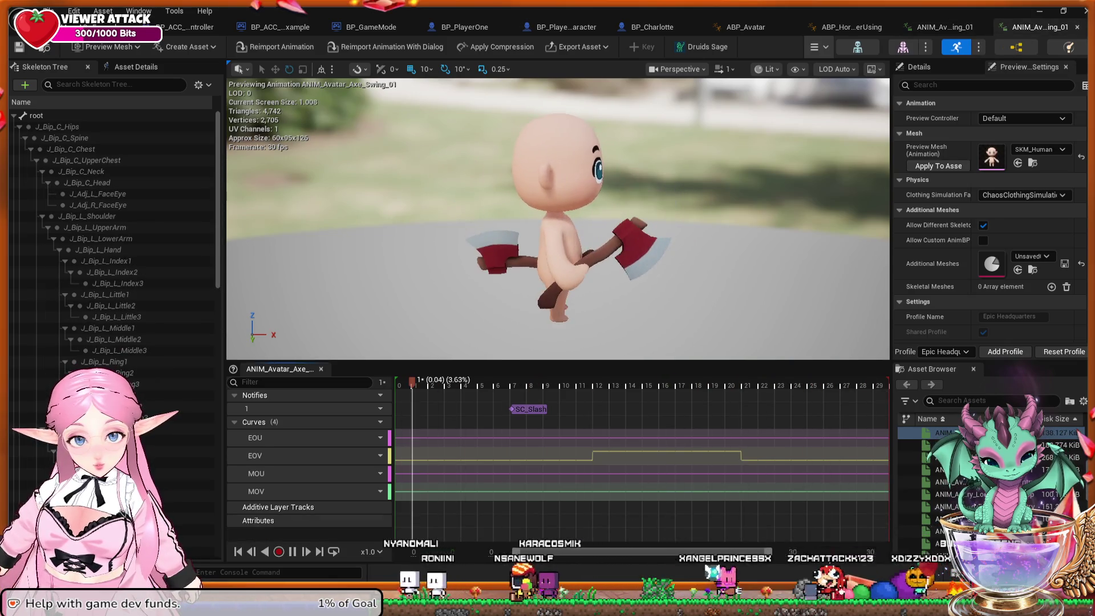
Close the duplicate axe swing tab with Ctrl+W and pause playback at frame 8.
key("ctrl+w")
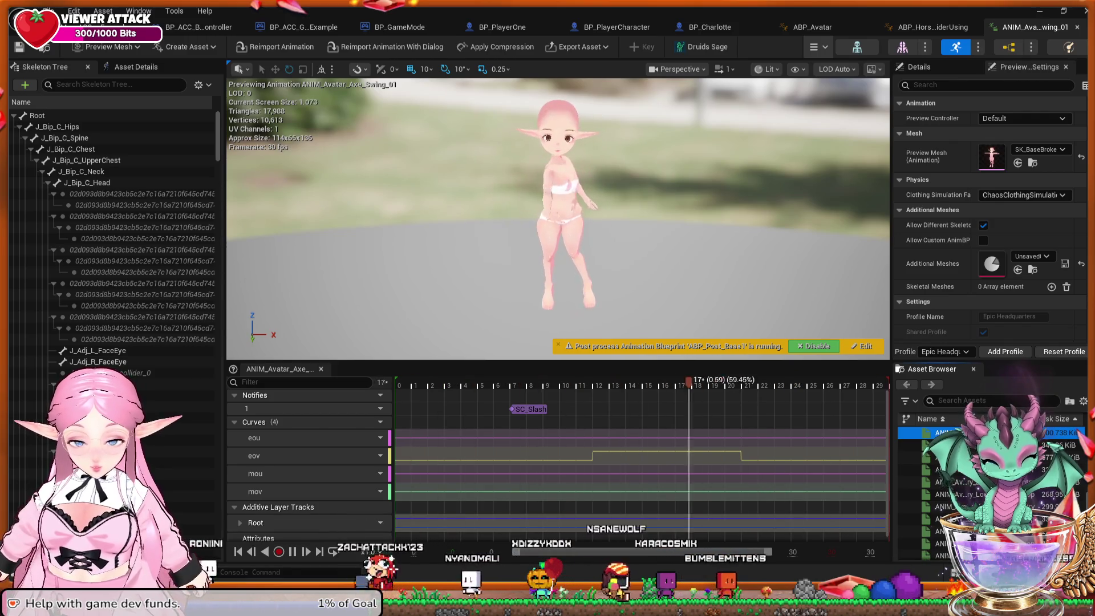
key("space")
scroll(313, 450, "down", 1)
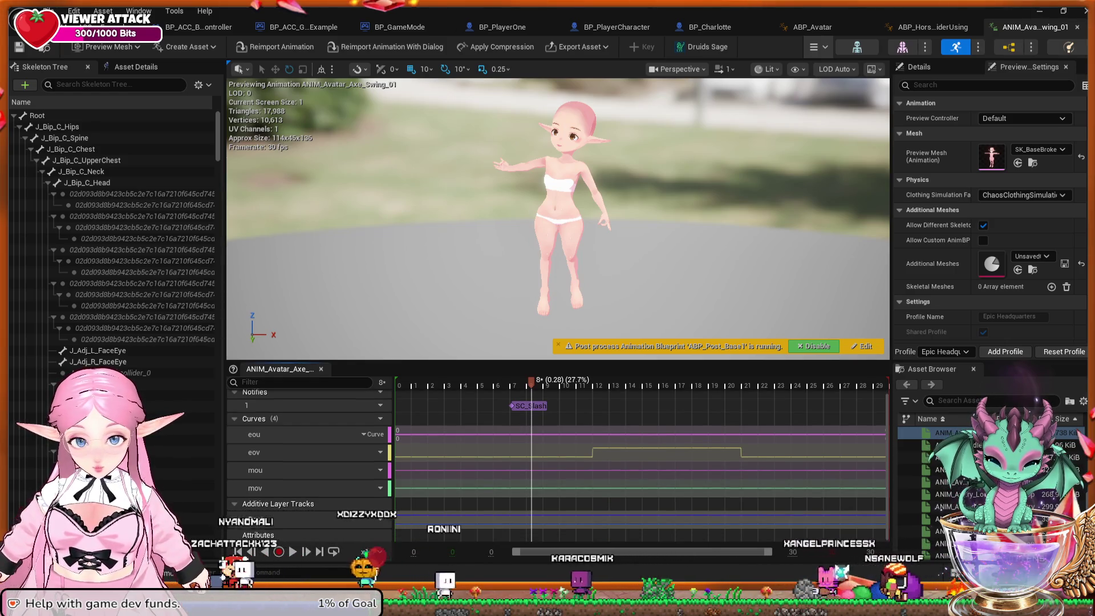
scroll(314, 451, "up", 1)
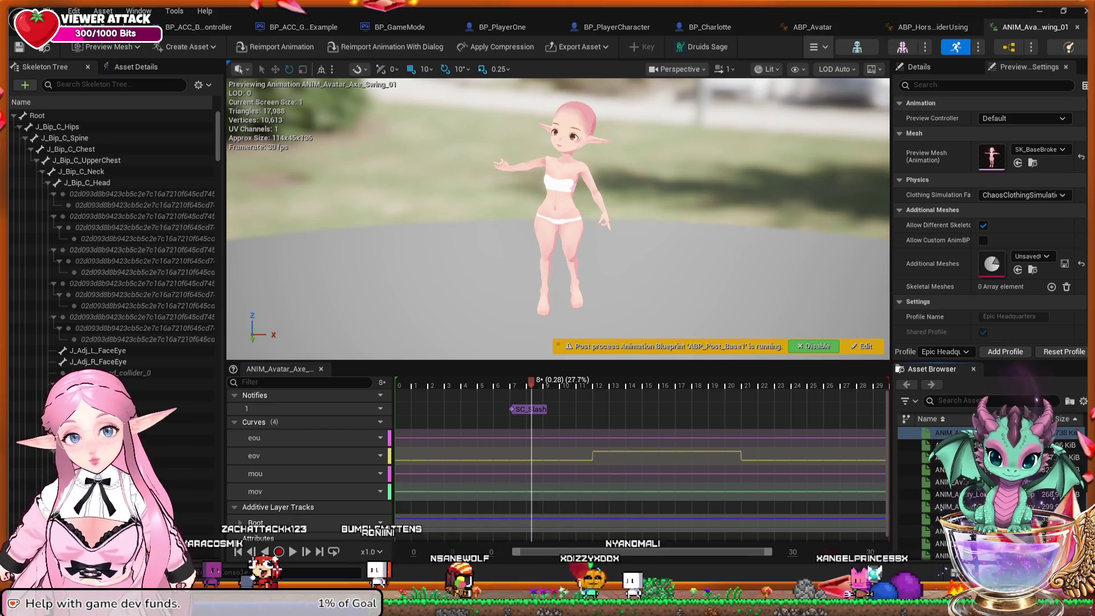
left_click(933, 27)
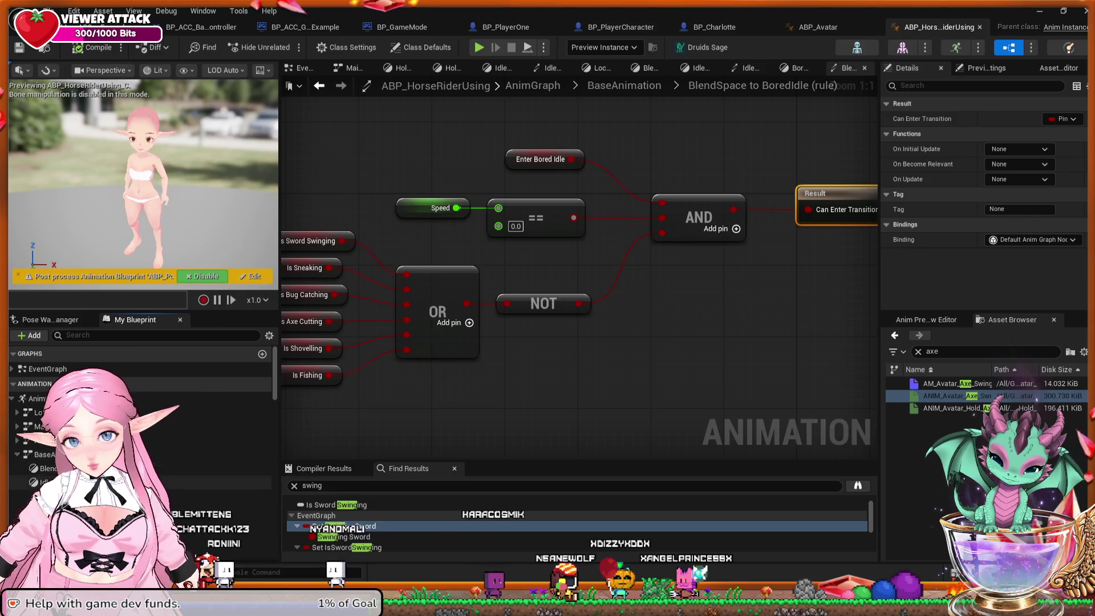
Open ABP_HorseRiderUsing's Sword state machine, showing Entry leading to Hold_Sword.
scroll(142, 411, "down", 2)
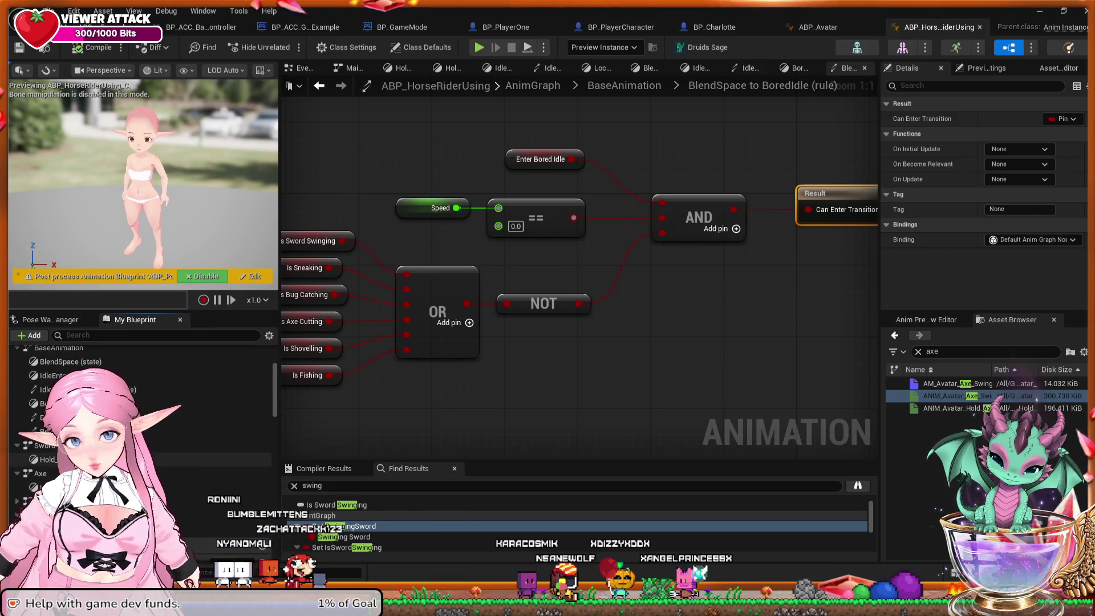
double_click(45, 444)
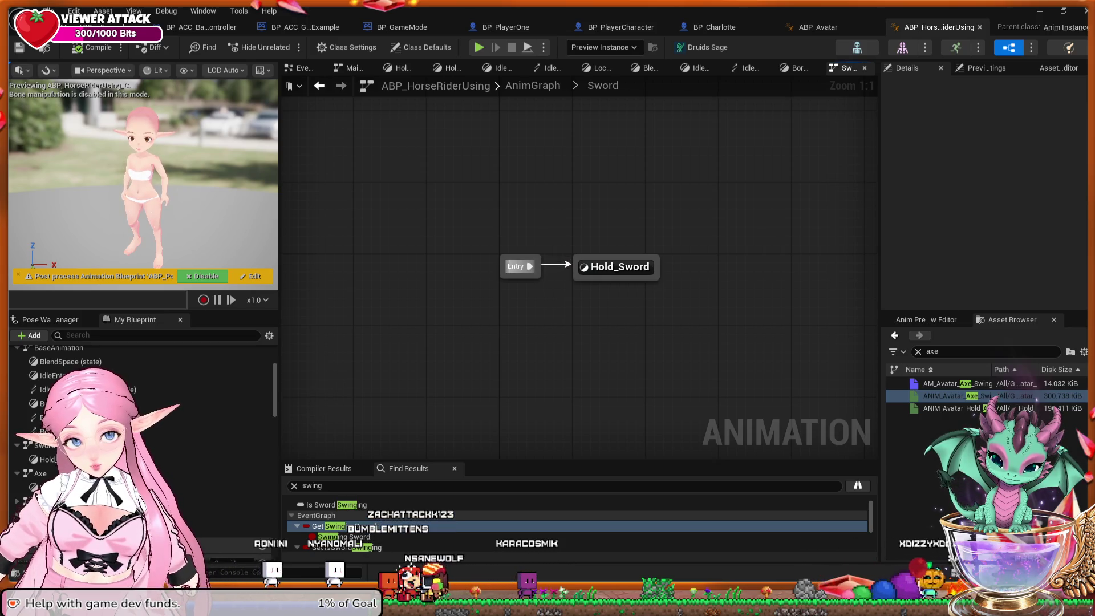
left_click_drag(566, 295, 576, 304)
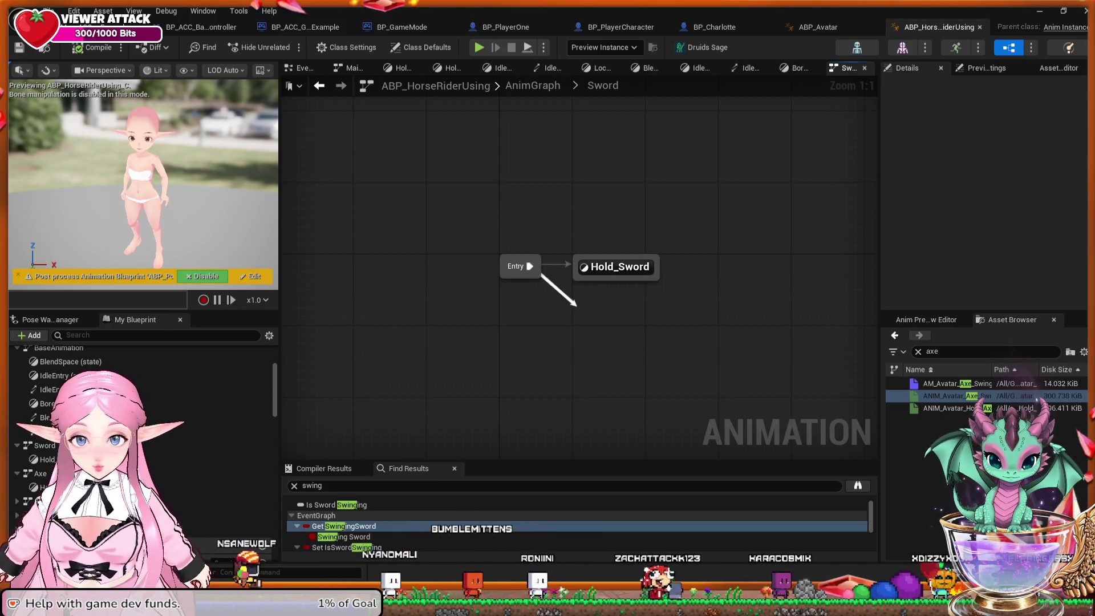
key("Return")
key("Return")
key("Delete")
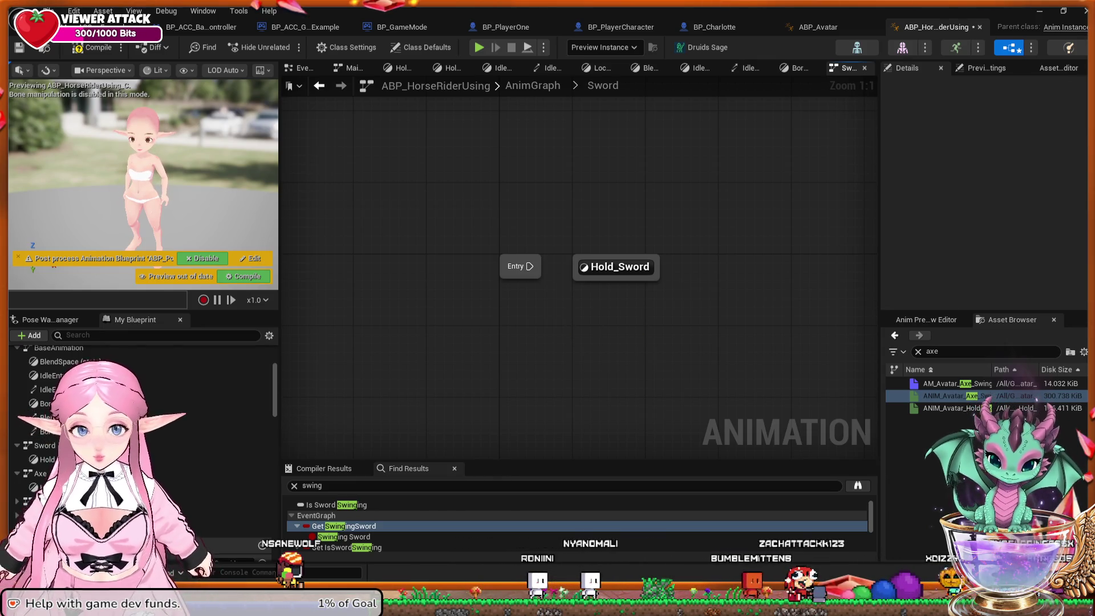
key("ctrl+z")
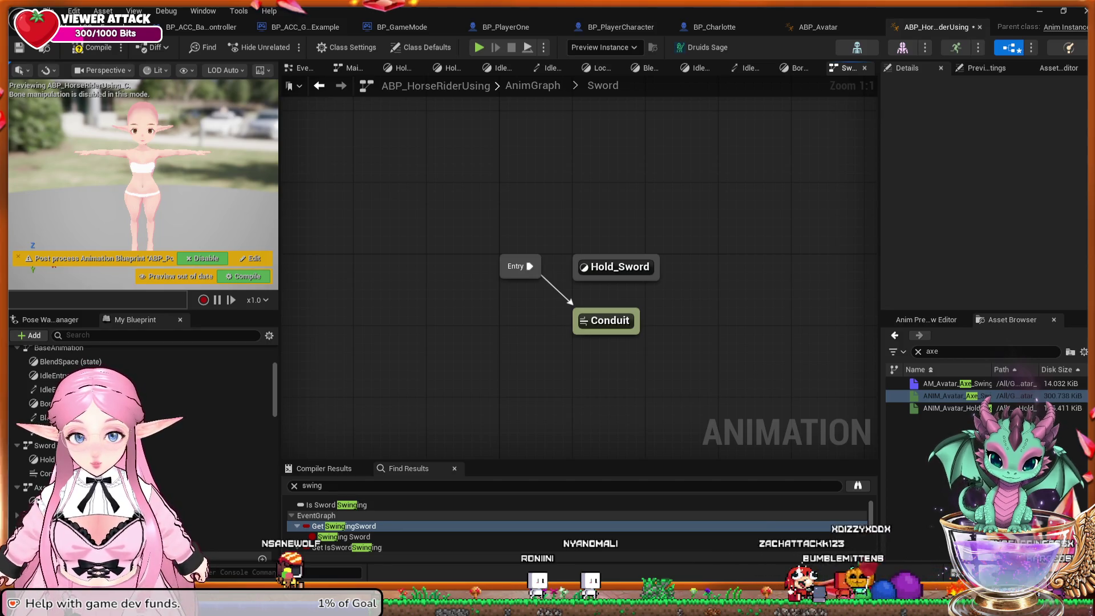
key("ctrl+z")
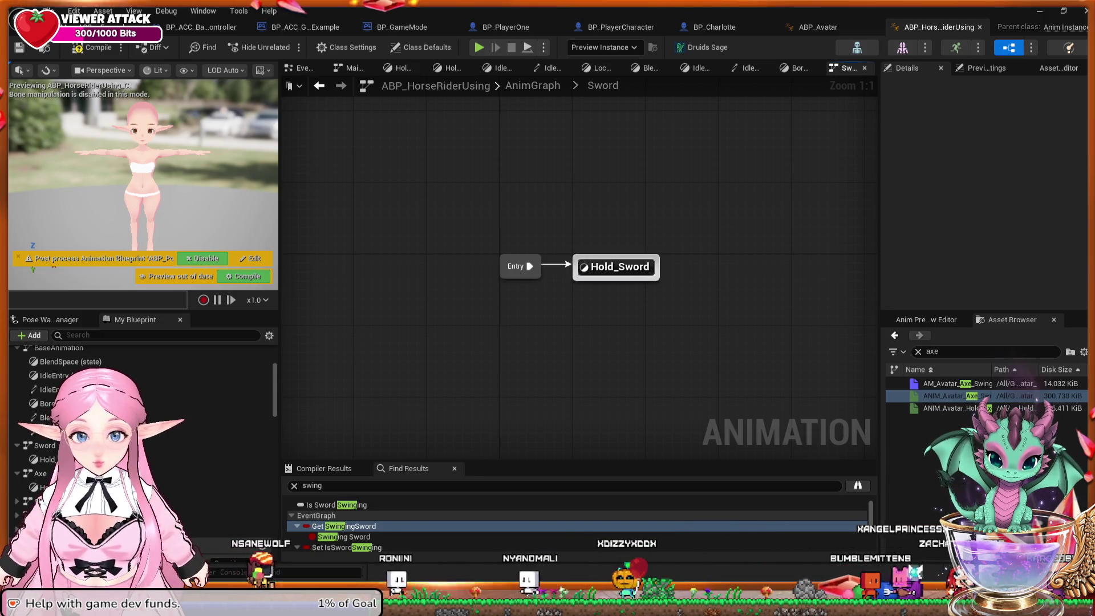
left_click(616, 267)
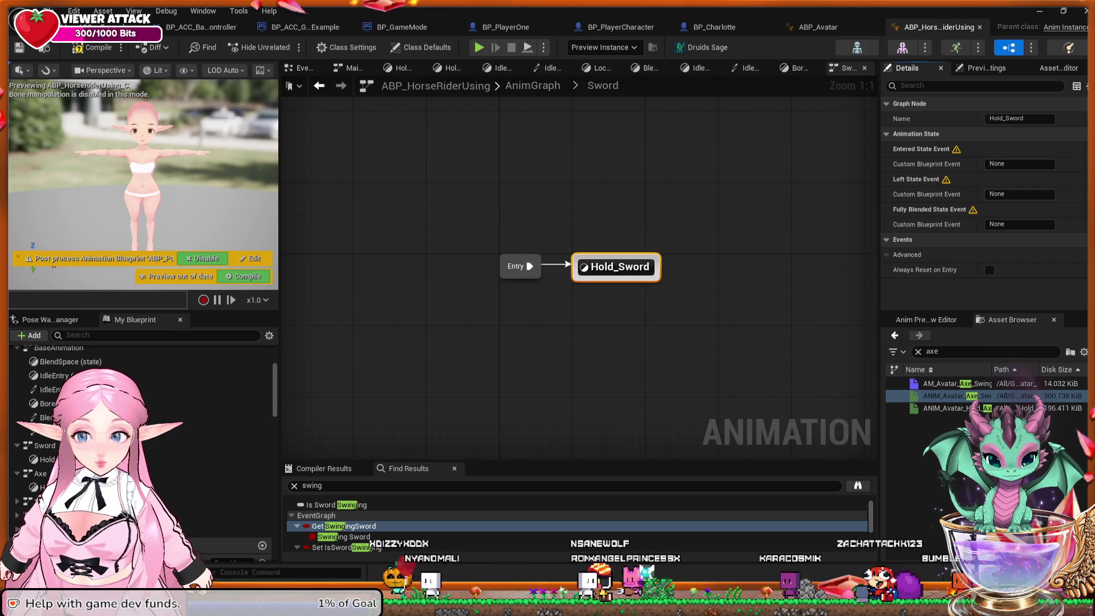
Open the Hold_Sword state graph and inspect its cached DefaultAnim pose node.
double_click(616, 266)
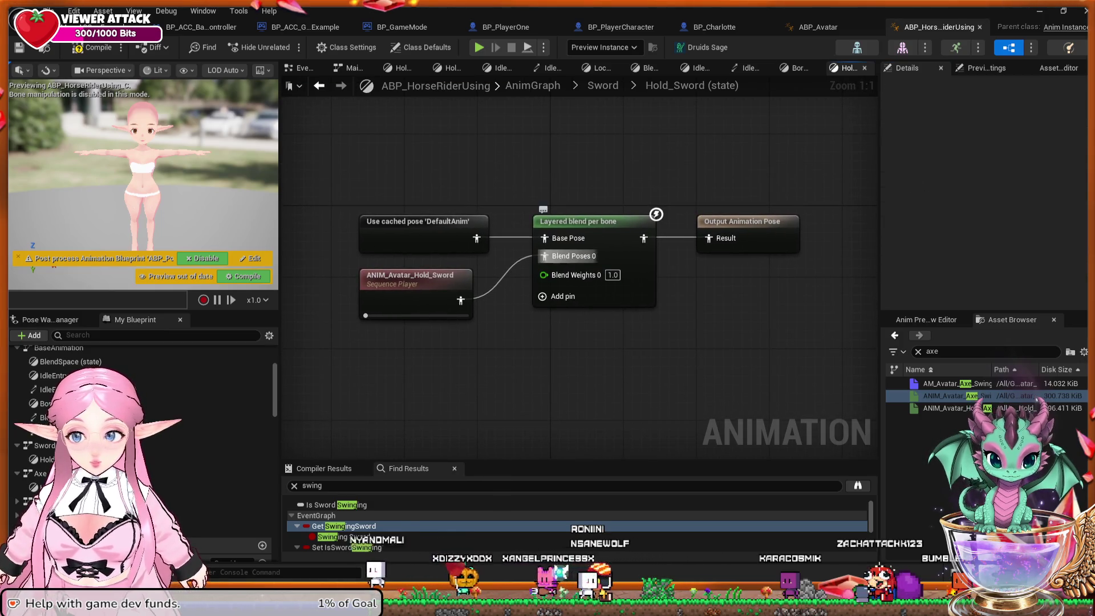
left_click(423, 235)
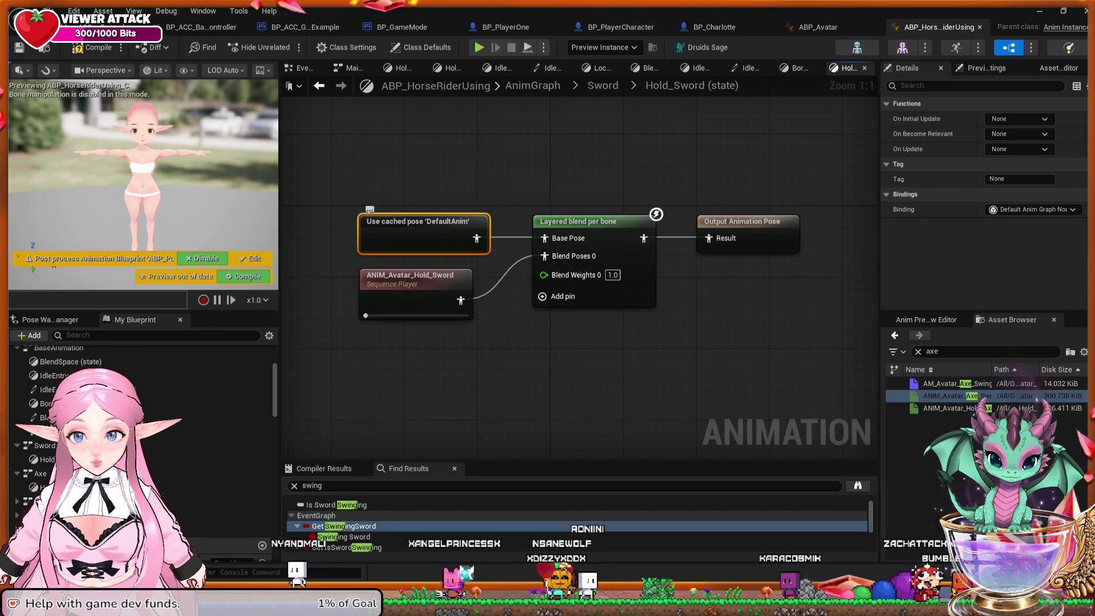
scroll(143, 439, "up", 3)
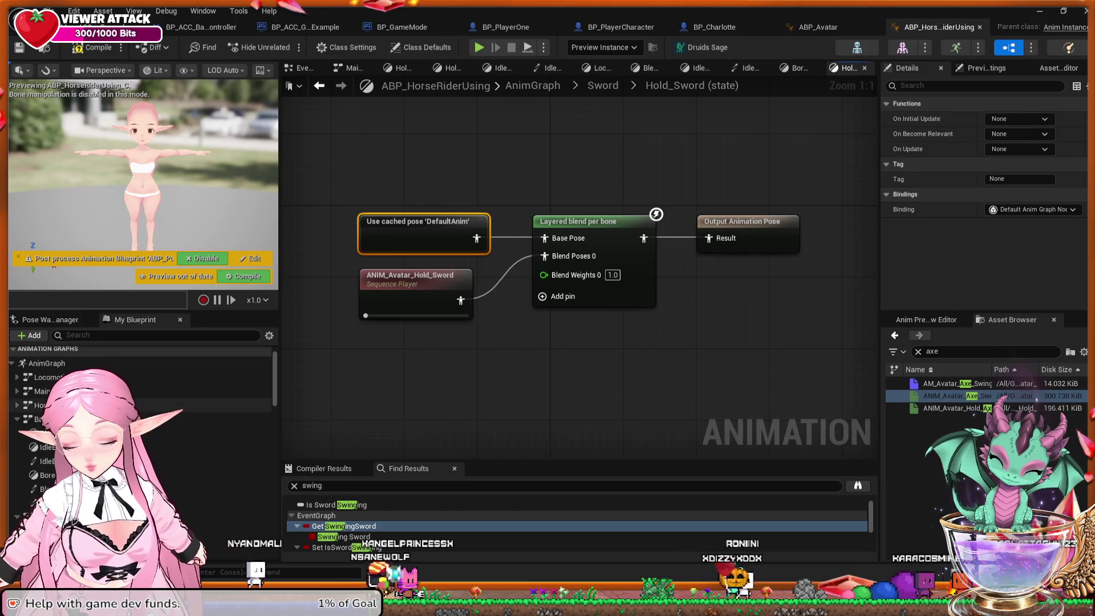
scroll(142, 399, "down", 2)
scroll(143, 422, "down", 2)
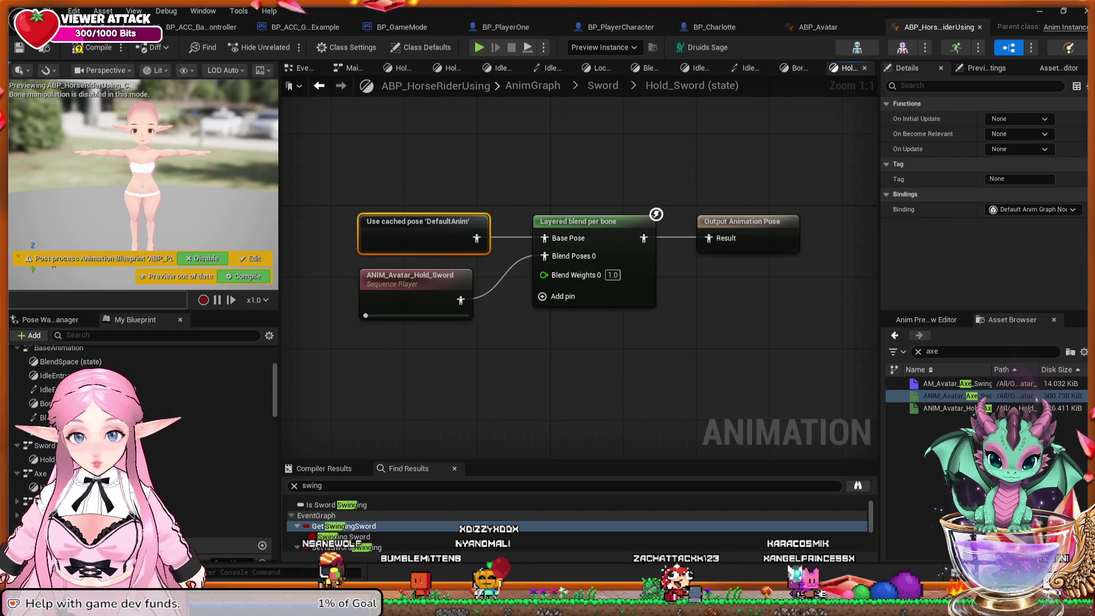
Inspect the Output Animation Pose node, then select AnimGraph in My Blueprint.
left_click(741, 222)
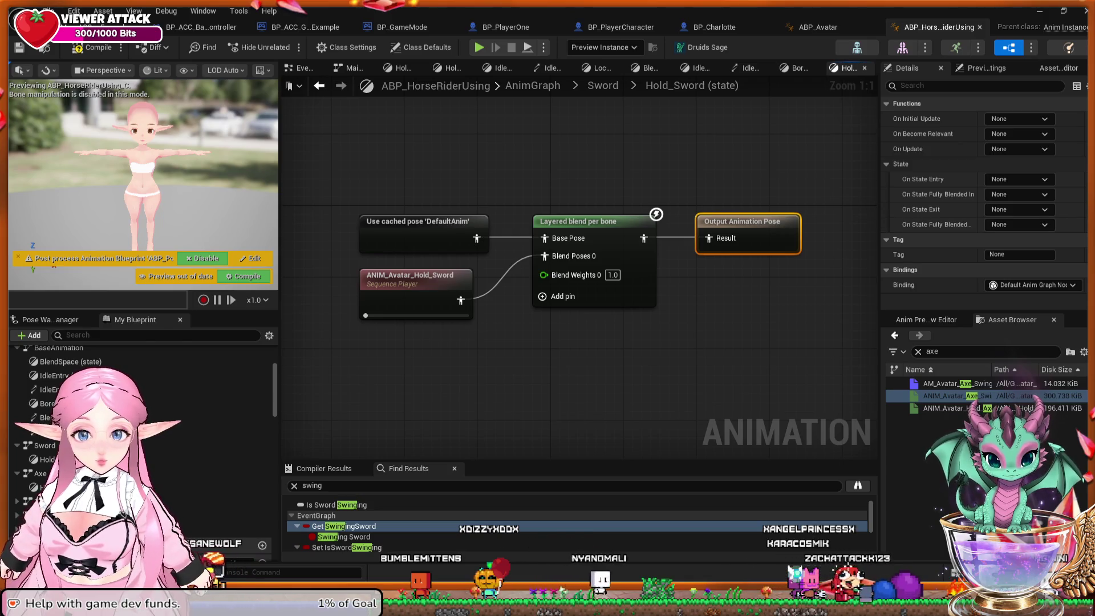
scroll(587, 265, "down", 1)
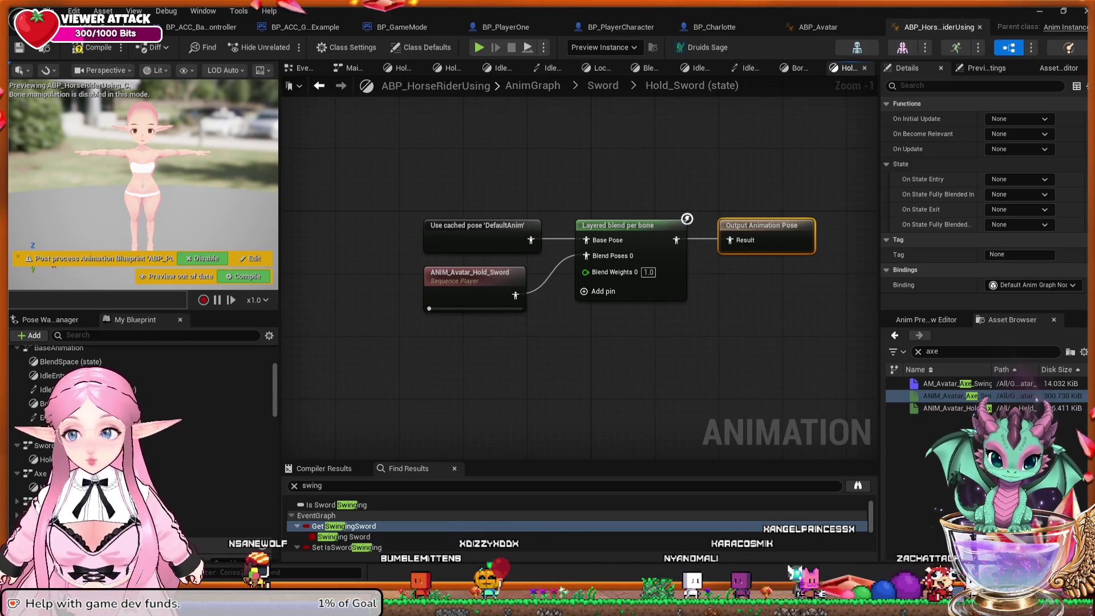
scroll(142, 399, "up", 2)
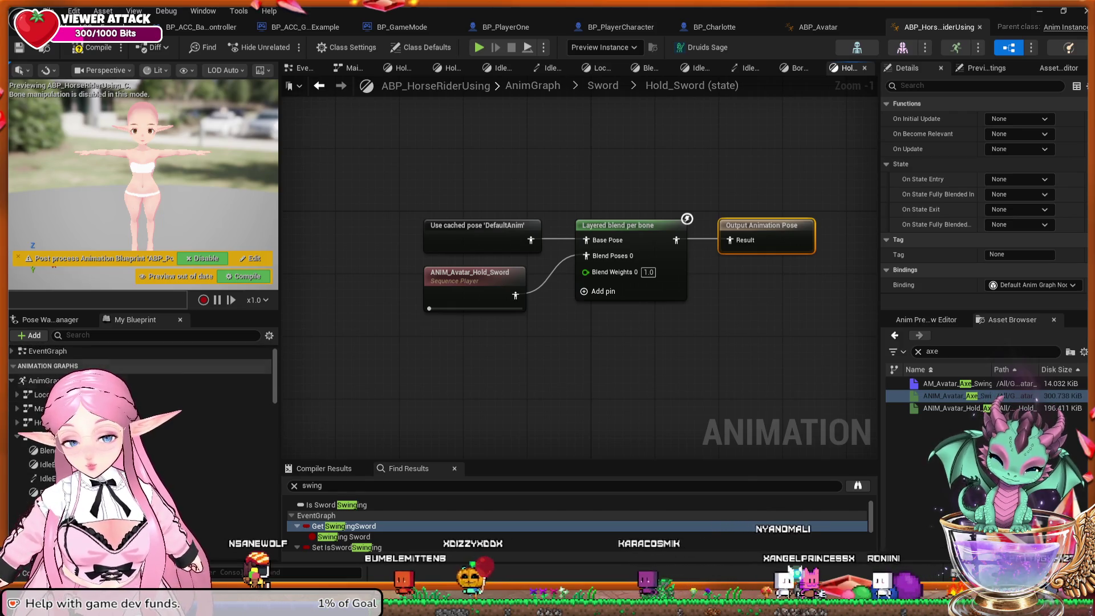
left_click(148, 380)
Open the AnimGraph, pan to the Base anims section and inspect the DefaultAnim cached pose.
double_click(148, 380)
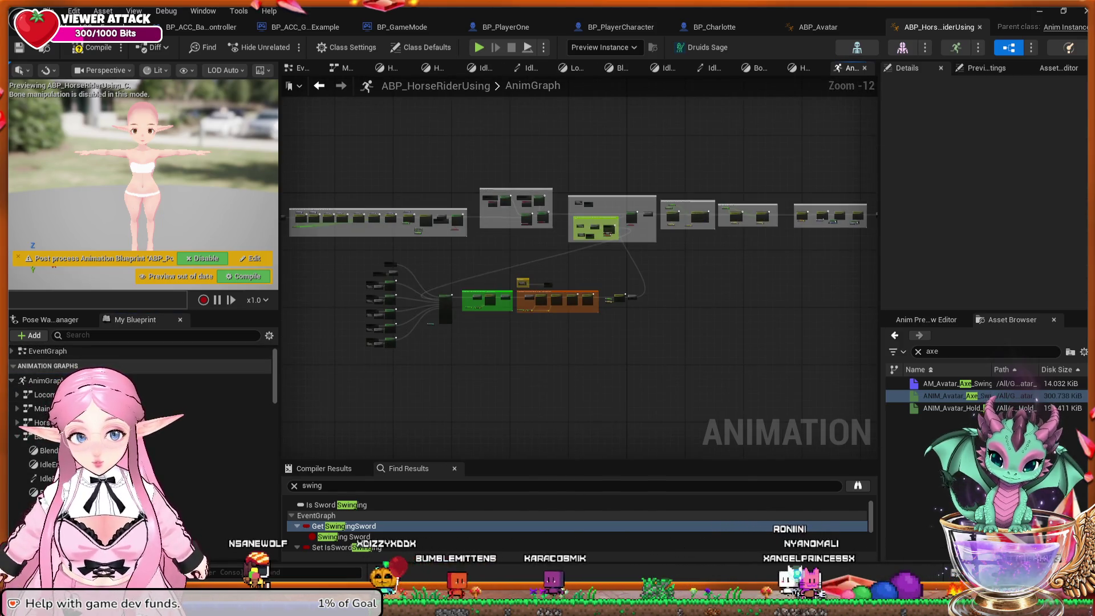
scroll(499, 279, "up", 4)
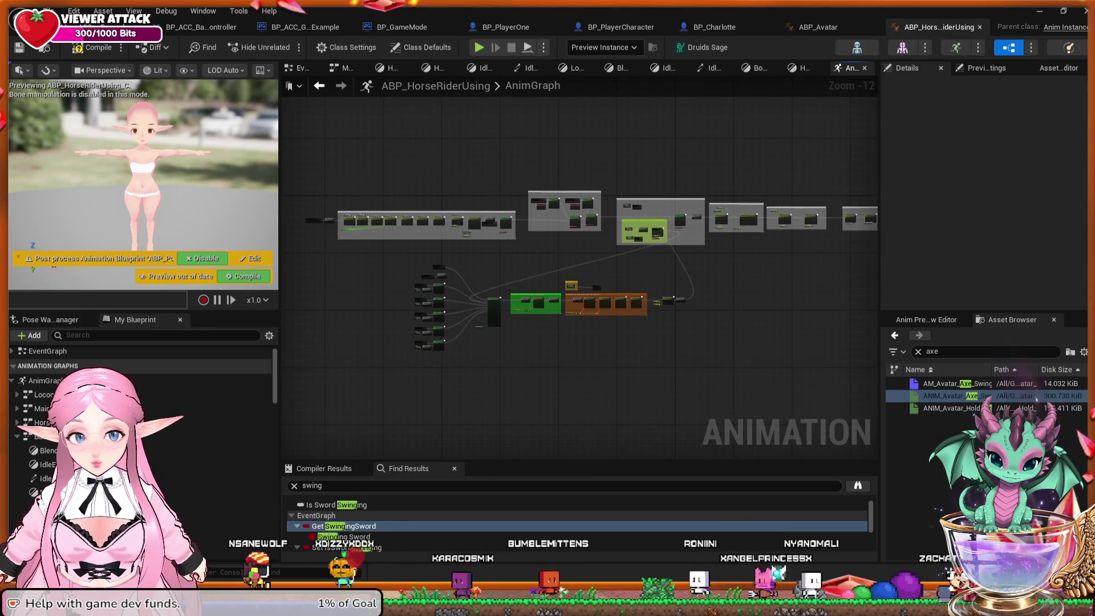
scroll(576, 286, "up", 7)
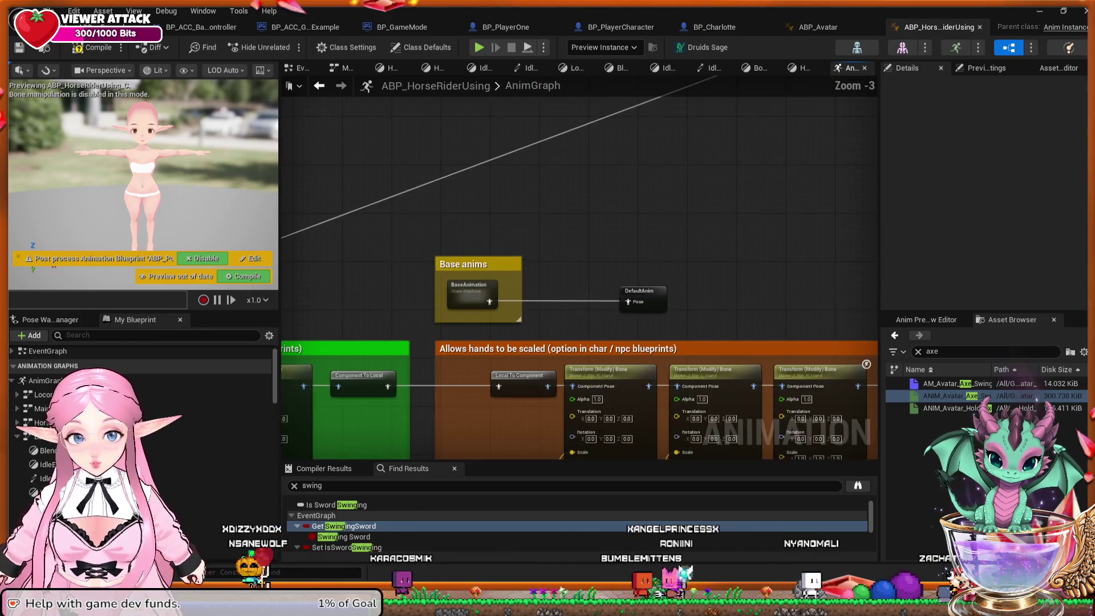
left_click_drag(576, 286, 534, 333)
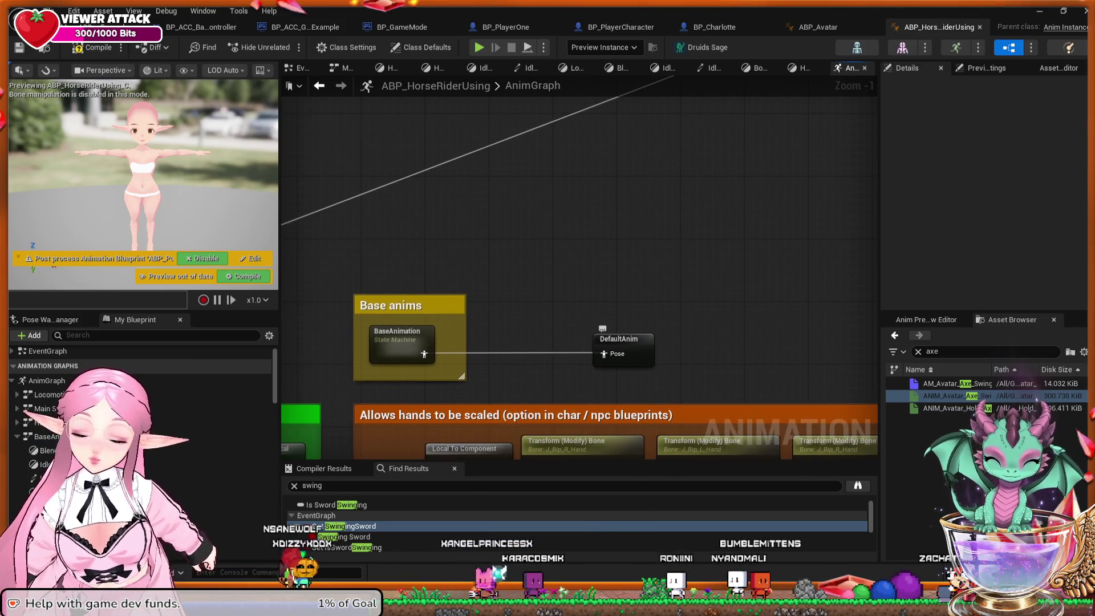
left_click(621, 342)
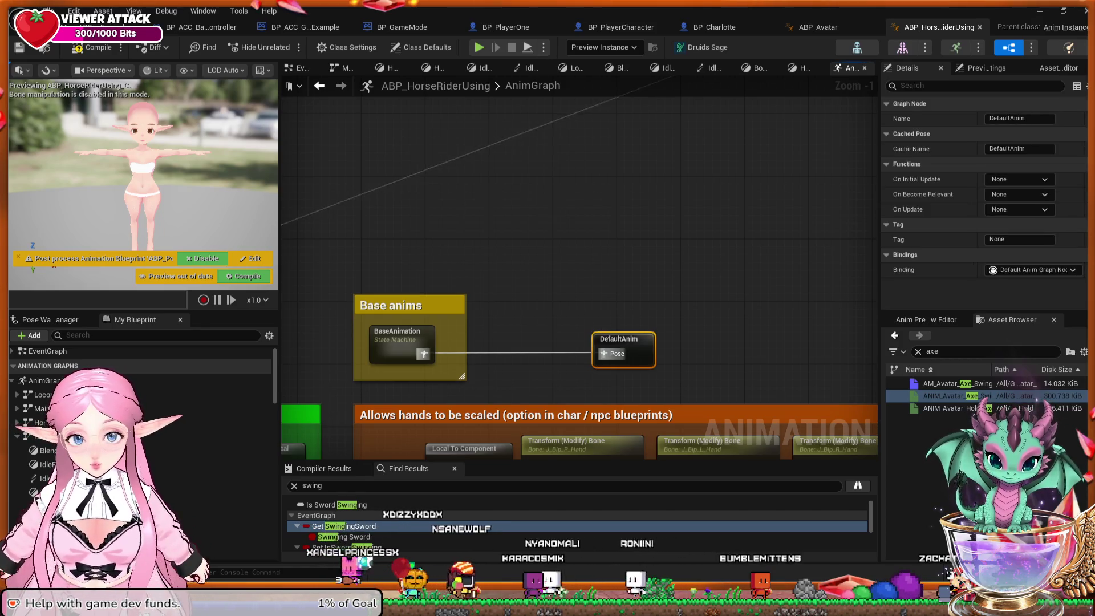
left_click_drag(500, 354, 507, 315)
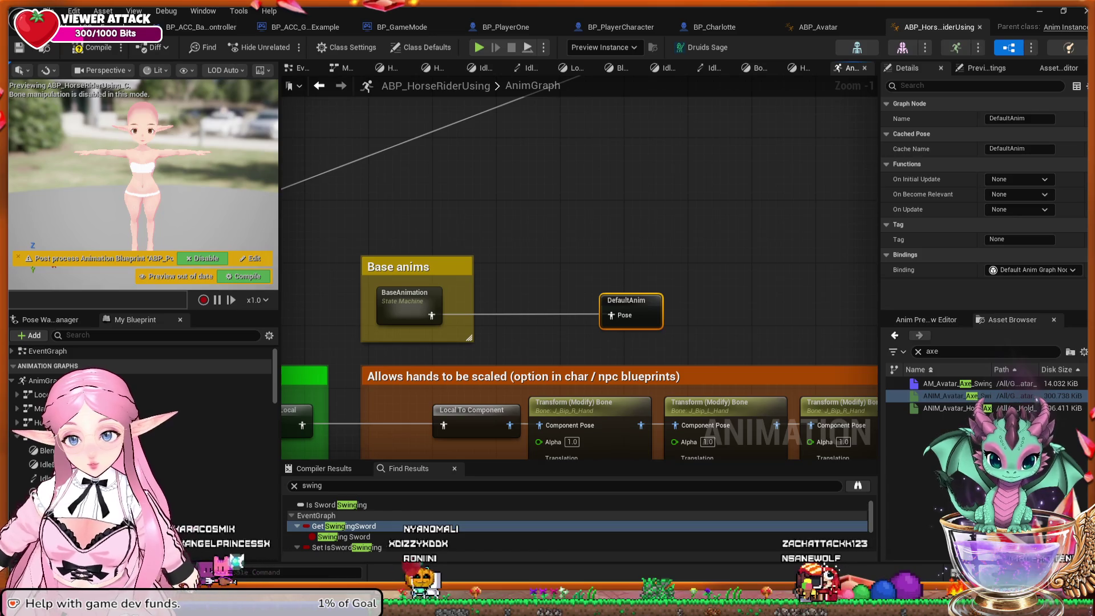
Review the BaseAnimation state machine settings and open it to see IdleEntry, BlendSpace and BoredIdle.
left_click(406, 296)
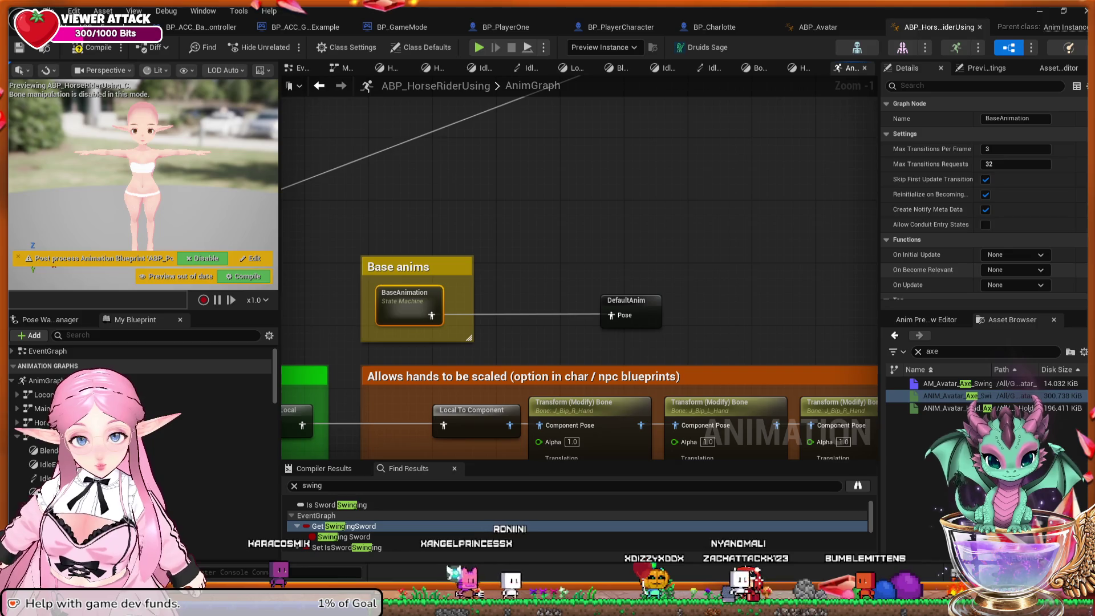
scroll(983, 199, "down", 3)
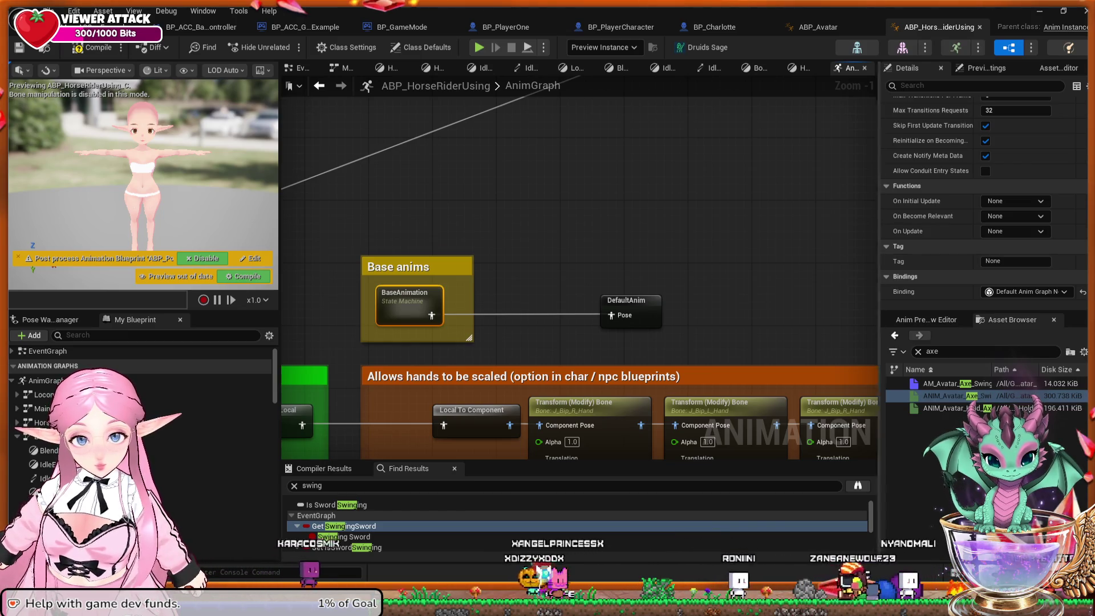
scroll(983, 199, "up", 3)
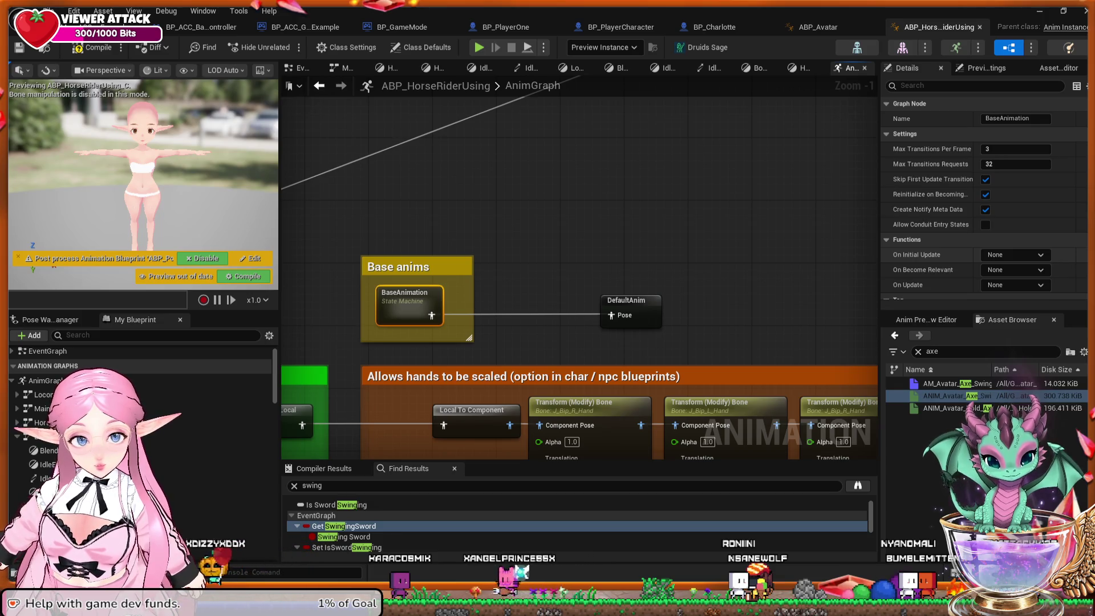
double_click(408, 299)
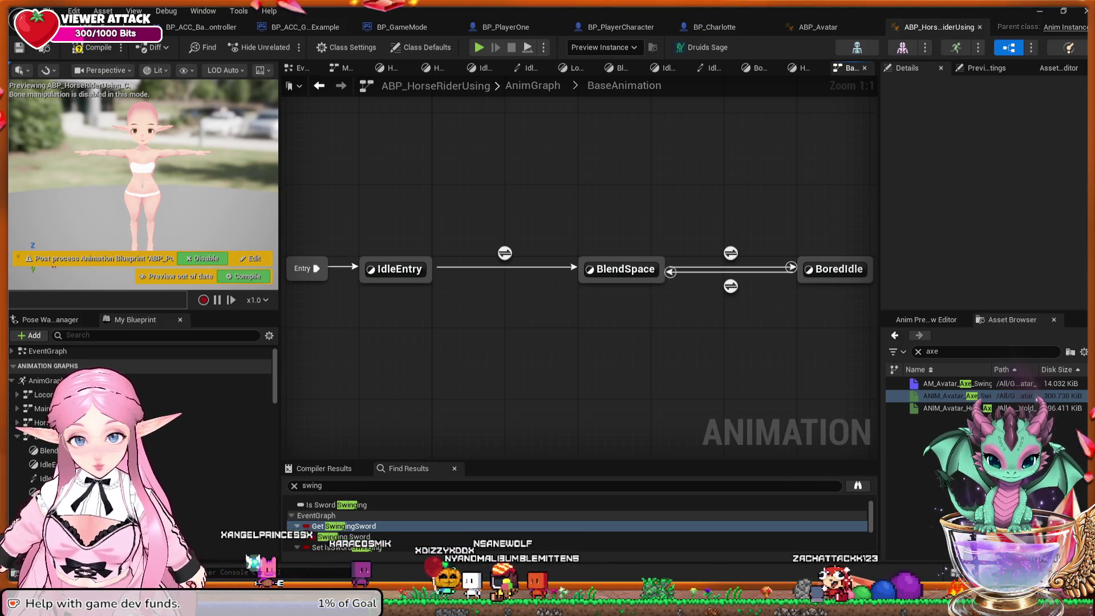
Open the IdleEntry to BlendSpace rule: transition when Speed > 0.0 or state time > 10.0.
left_click(505, 253)
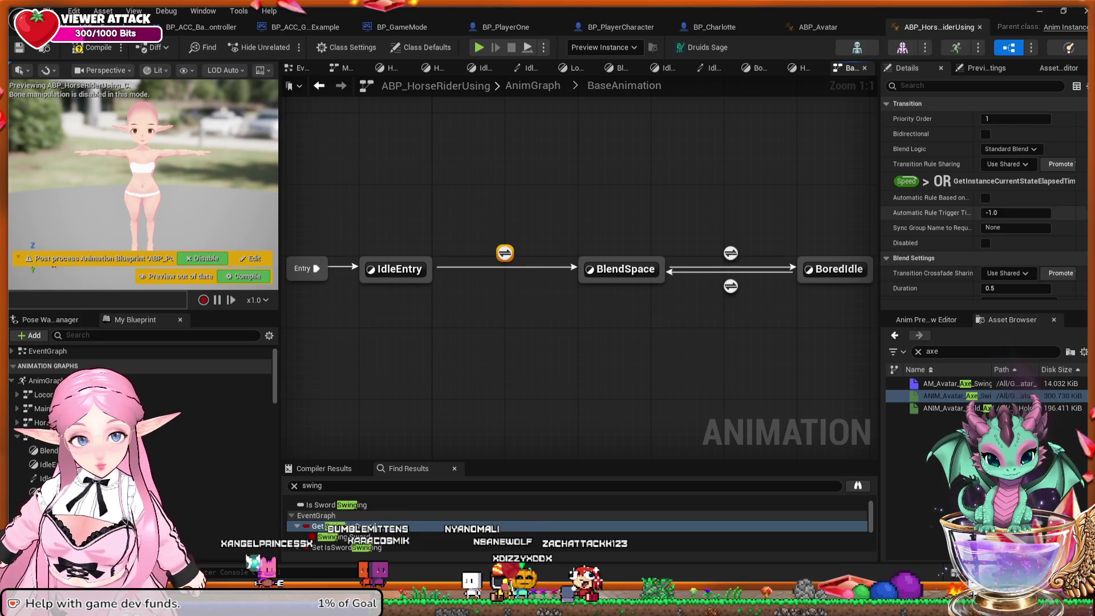
scroll(984, 189, "down", 6)
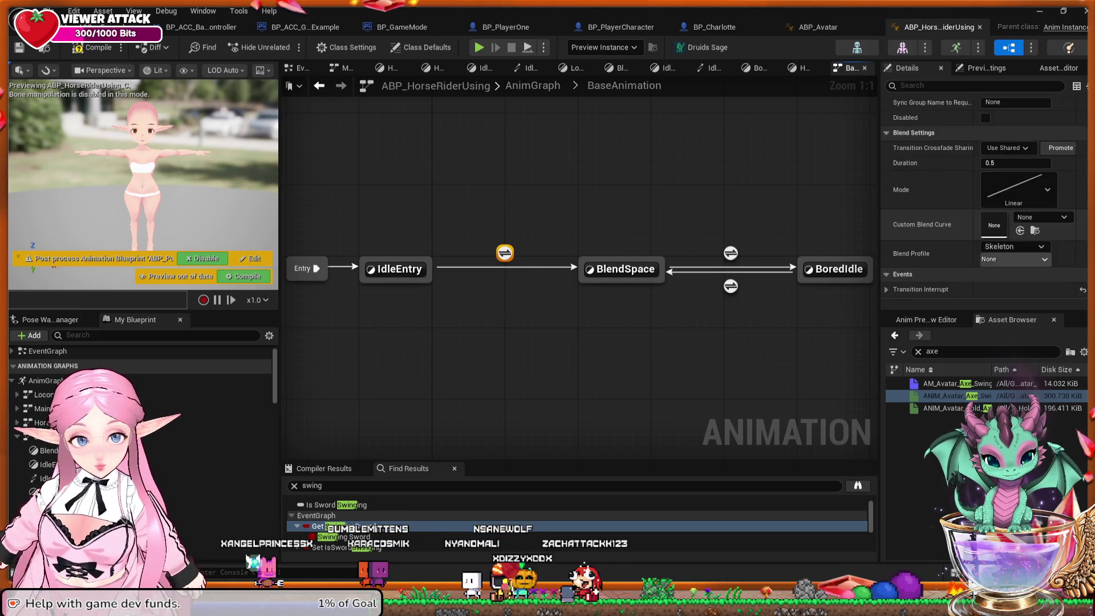
scroll(984, 194, "down", 2)
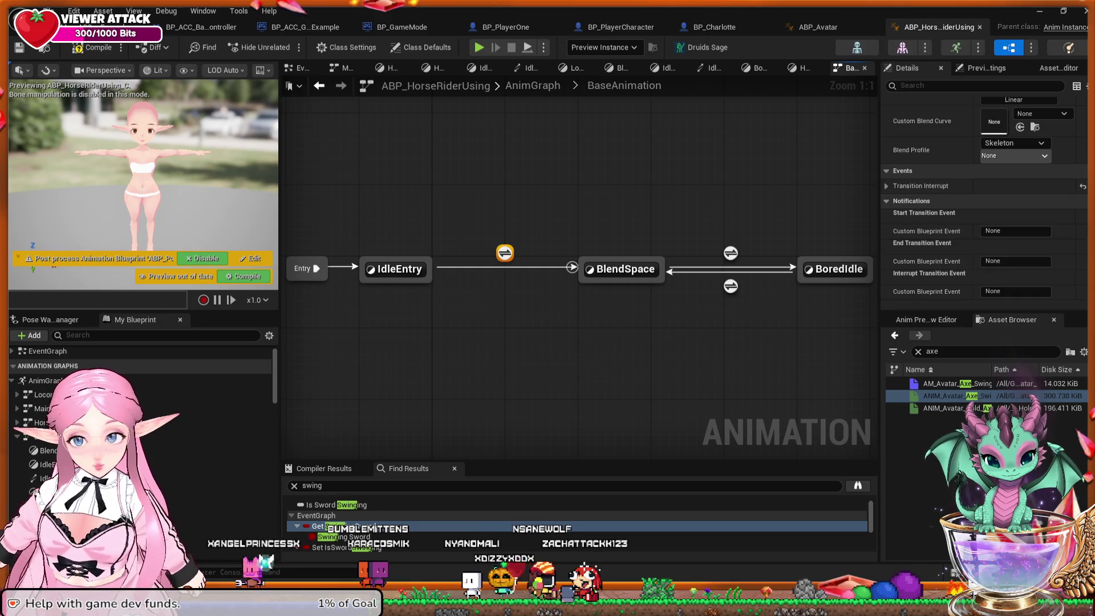
double_click(505, 253)
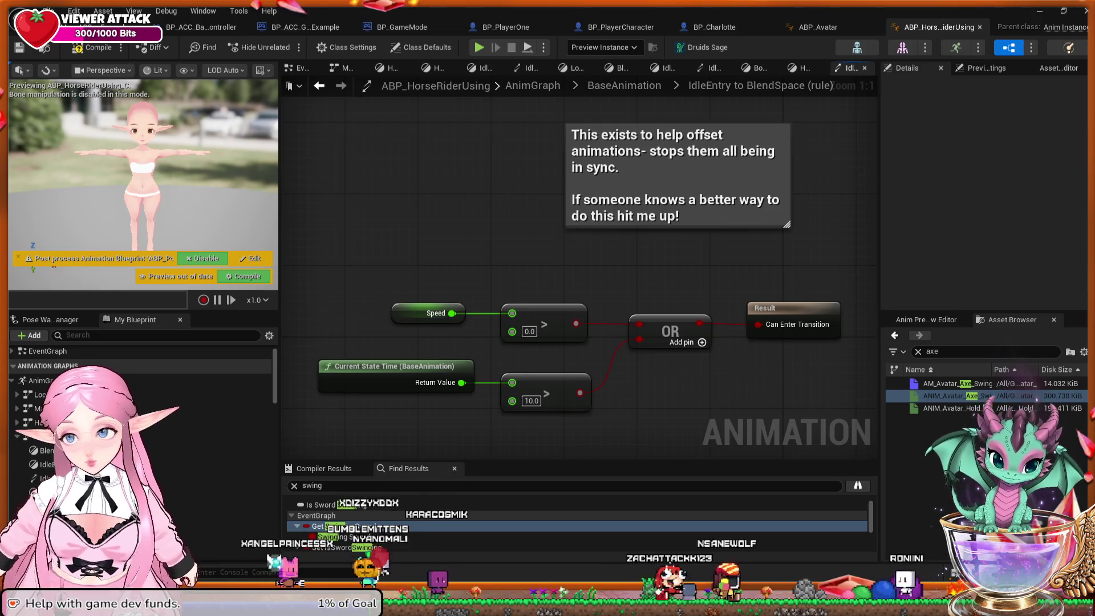
left_click(793, 311)
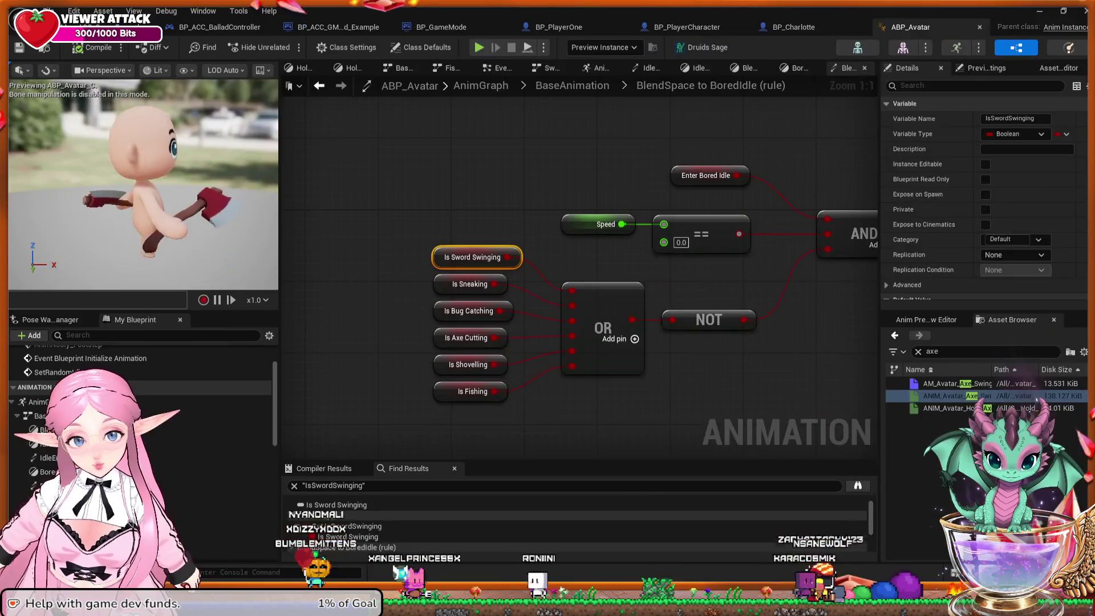
Switch through the ABP_Avatar and level editors back to ABP_HorseRiderUsing's transition rule.
key("ctrl+Tab")
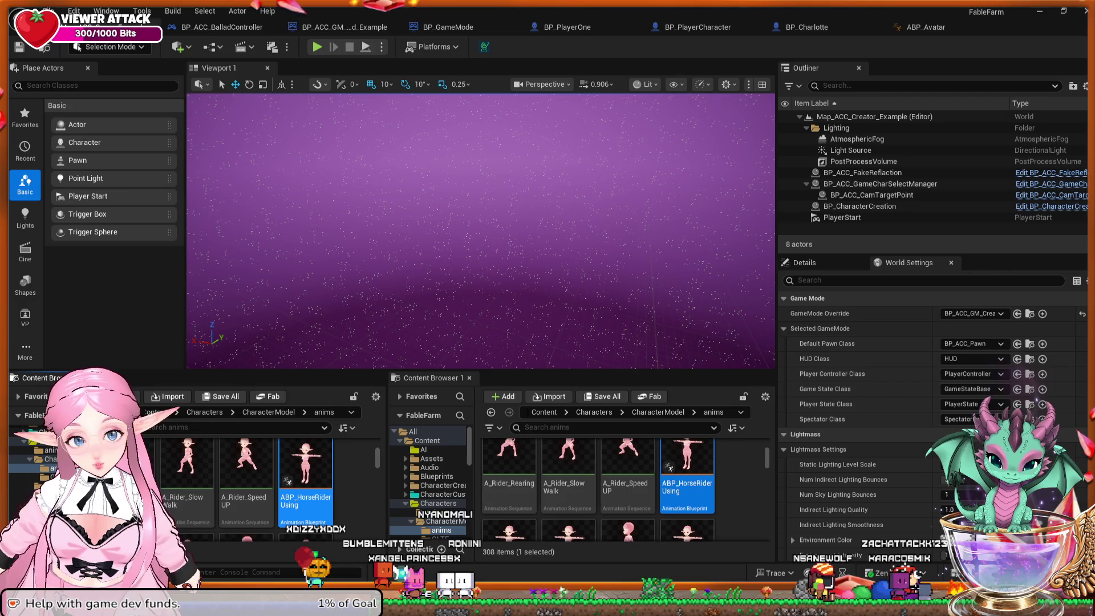
key("ctrl+Tab")
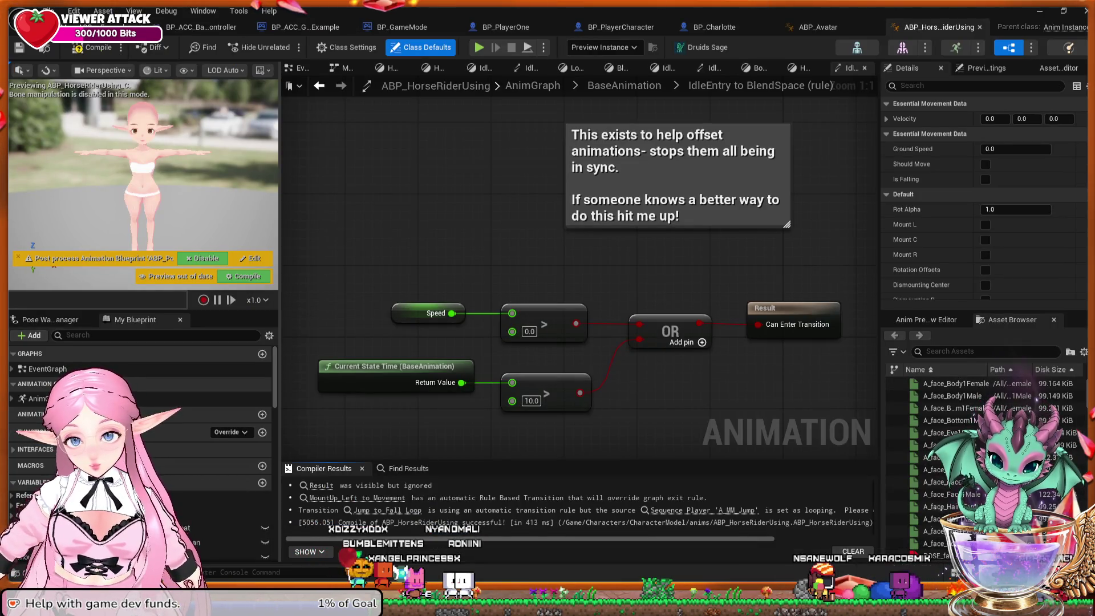
Compile ABP_HorseRiderUsing with F7 and open its EventGraph from My Blueprint.
key("F7")
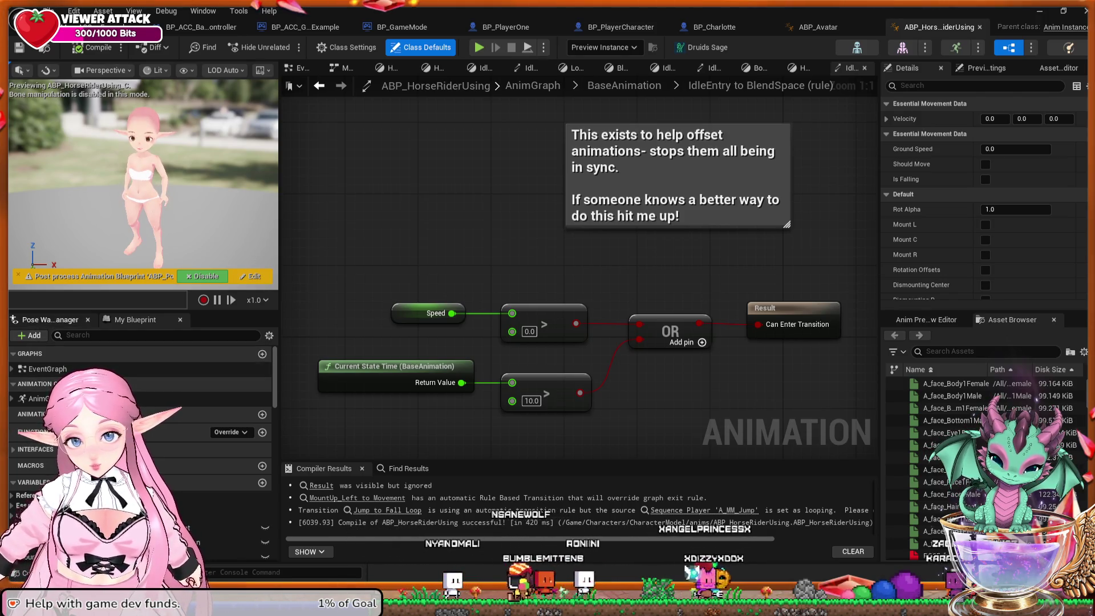
left_click(50, 320)
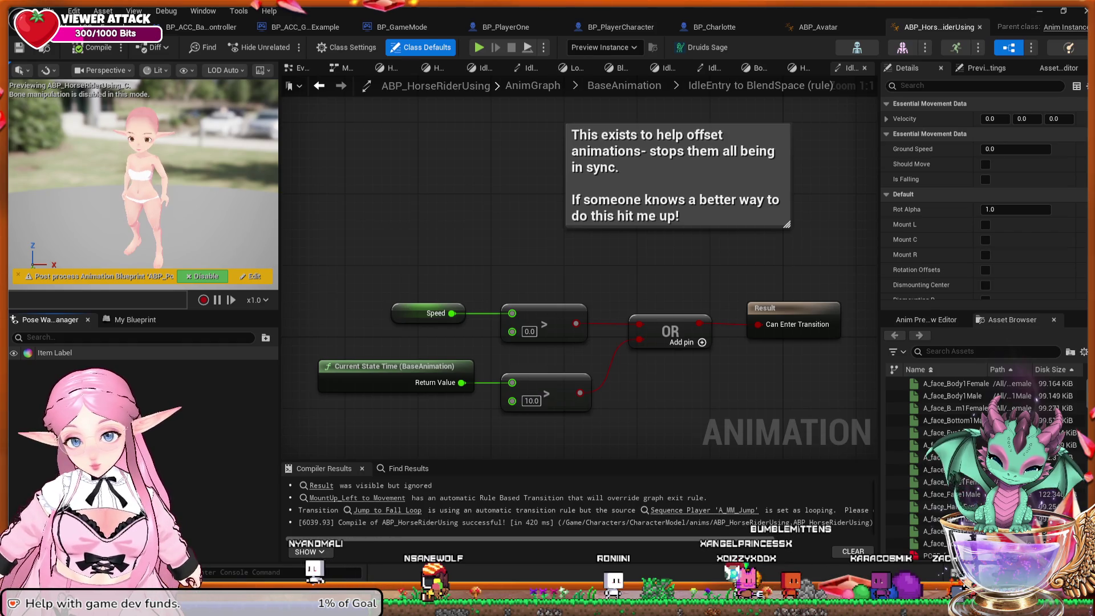
left_click(136, 320)
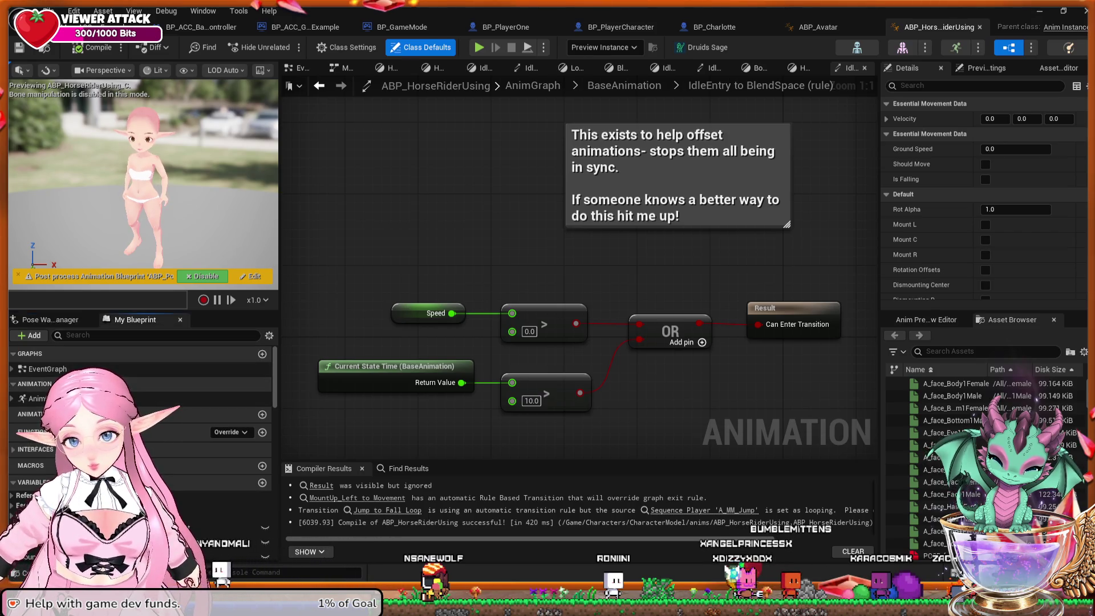
double_click(47, 368)
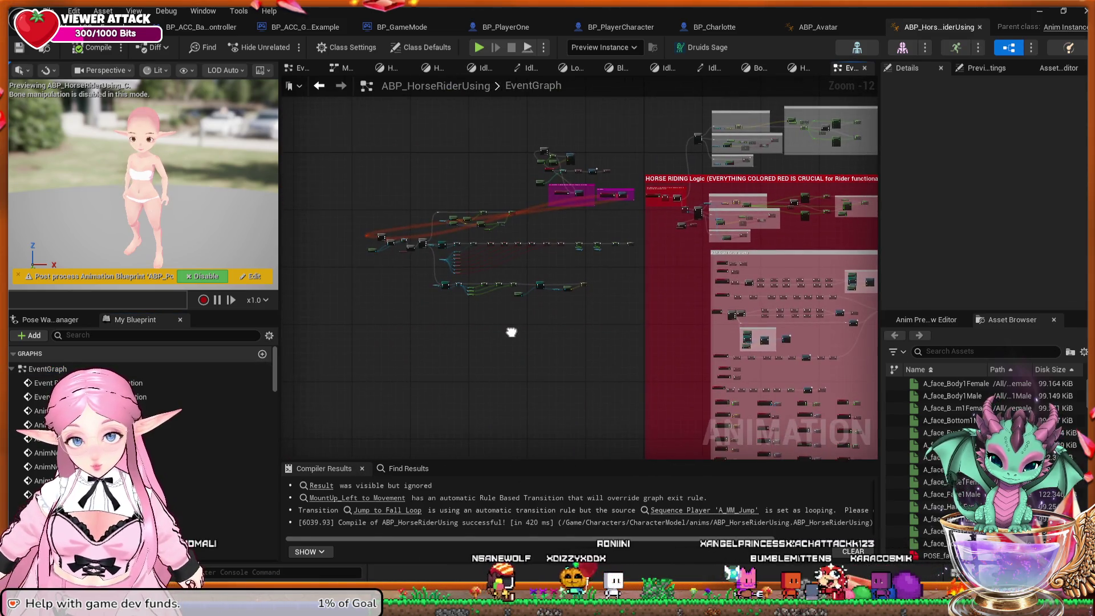
Bring the HORSE RIDING Logic and TICK Events nodes into view and nudge the Update Animation event down.
mouse_move(503, 336)
left_mouse_down()
mouse_move(257, 331)
mouse_move(80, 292)
left_mouse_up()
scroll(579, 268, "up", 8)
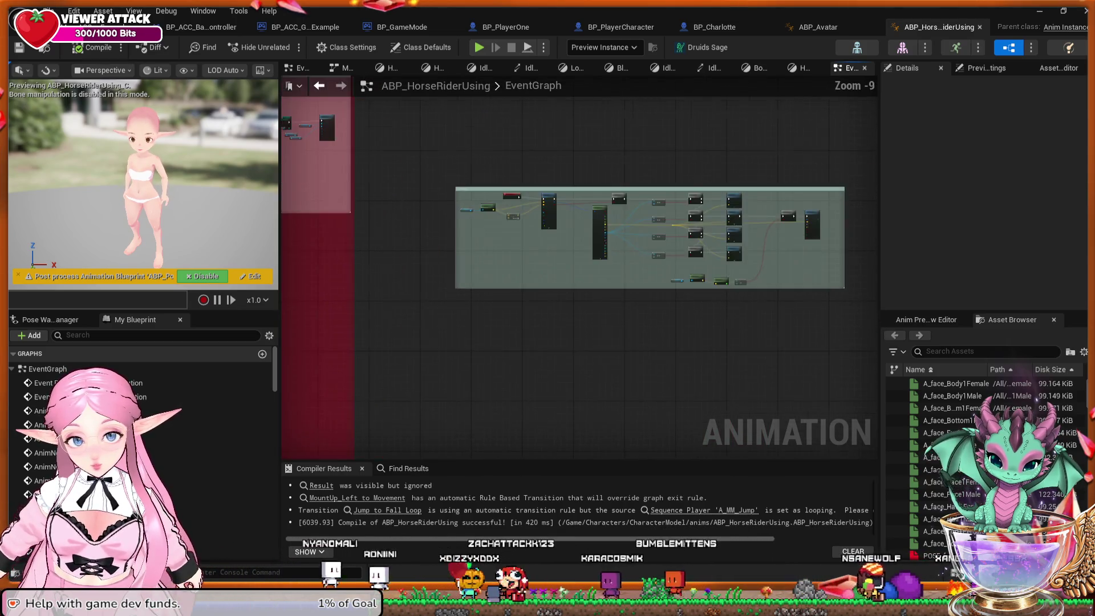
left_click_drag(452, 248, 606, 428)
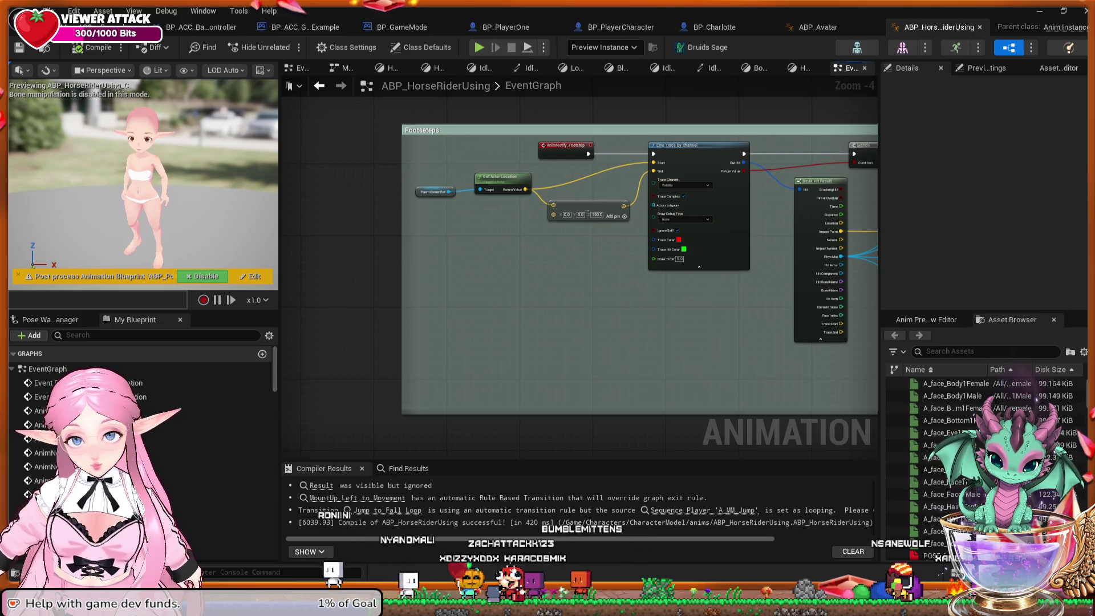
scroll(610, 362, "down", 8)
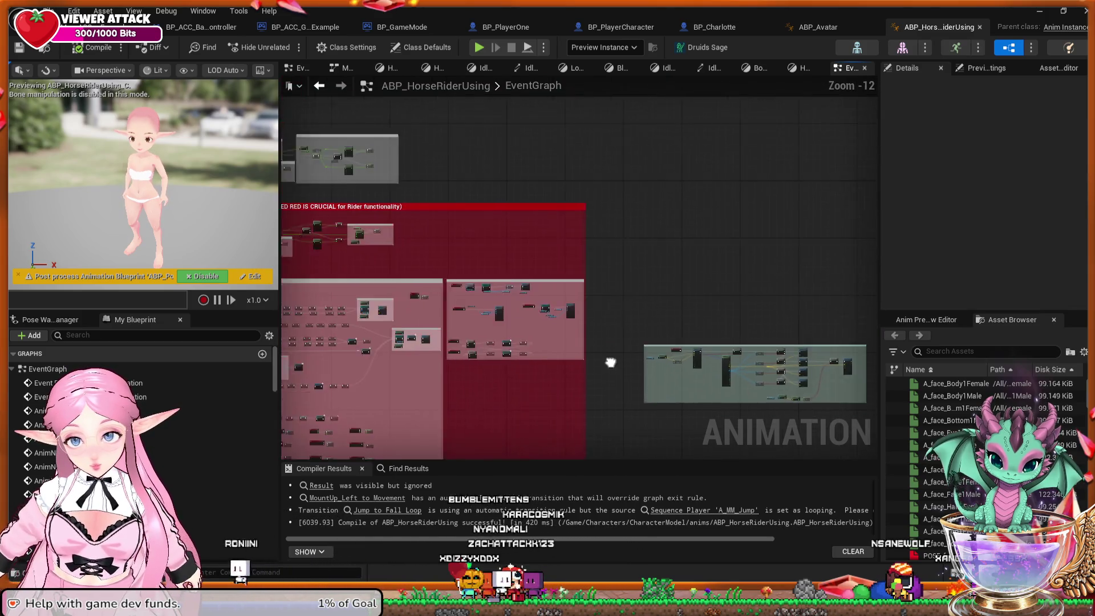
scroll(611, 362, "up", 7)
left_click_drag(490, 344, 740, 296)
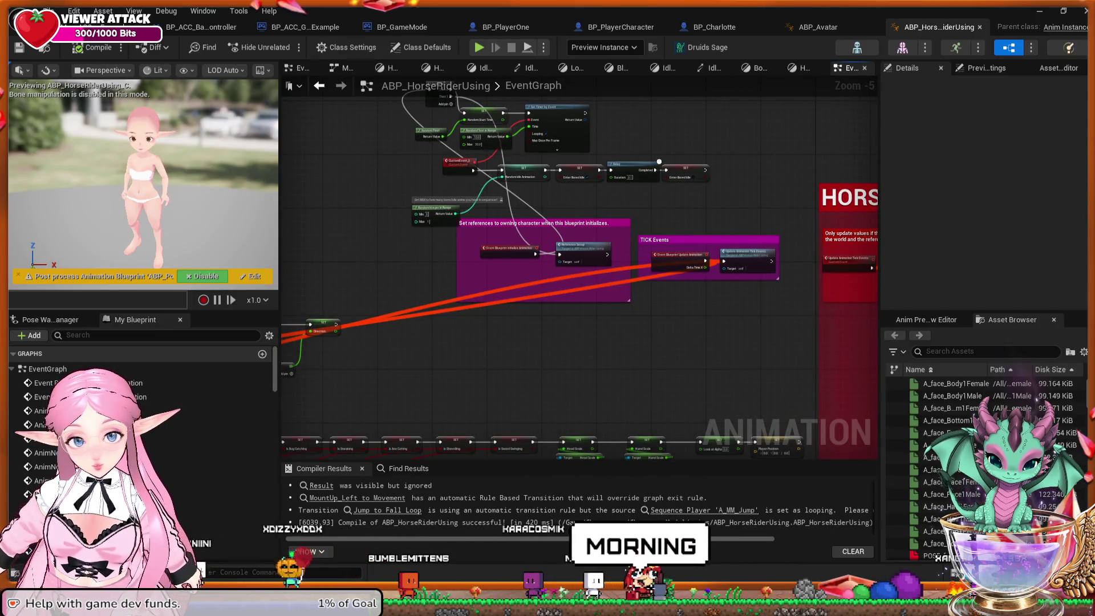
left_click_drag(675, 255, 645, 280)
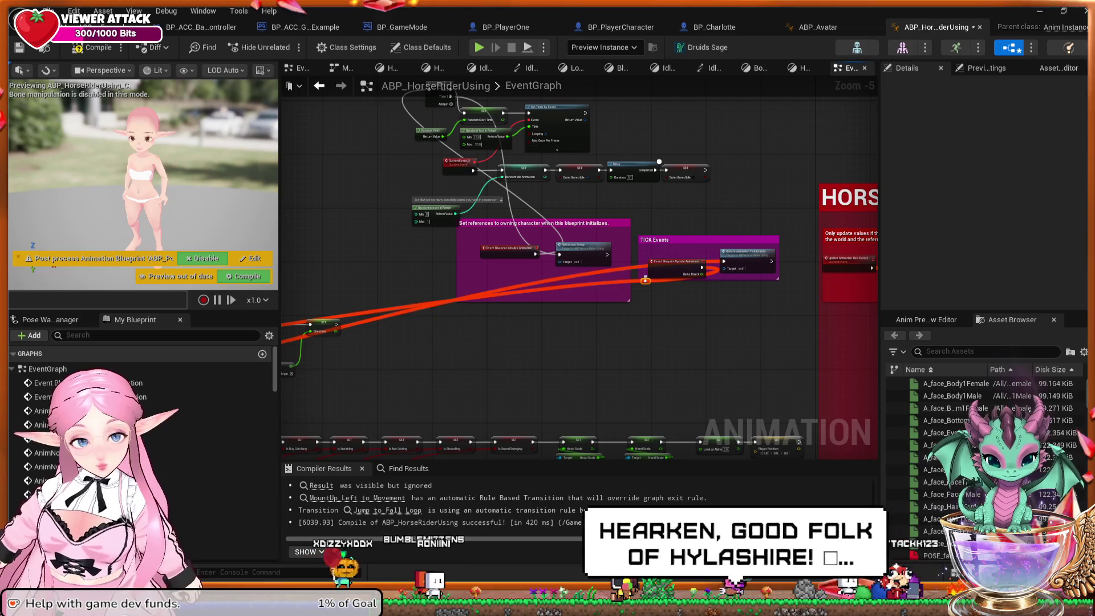
scroll(143, 444, "up", 2)
scroll(188, 389, "up", 1)
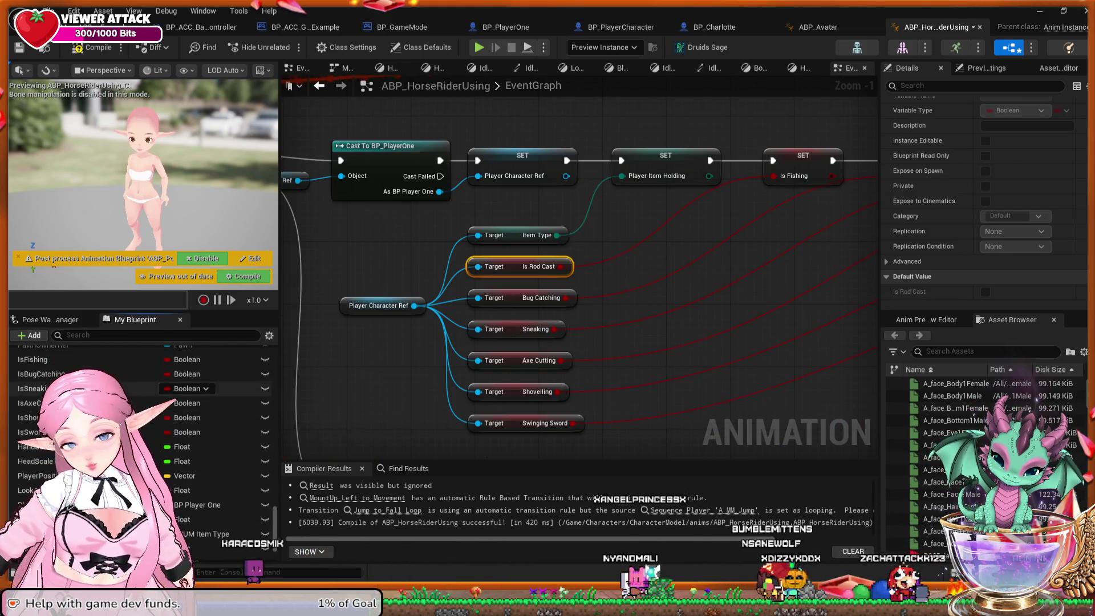
left_click(240, 377)
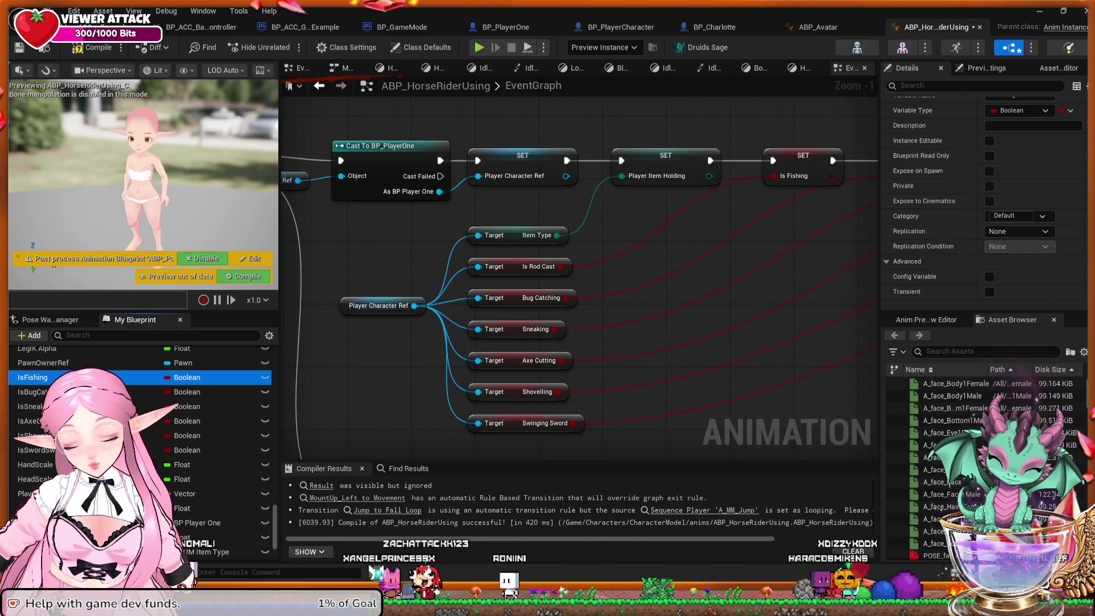
scroll(183, 378, "down", 3)
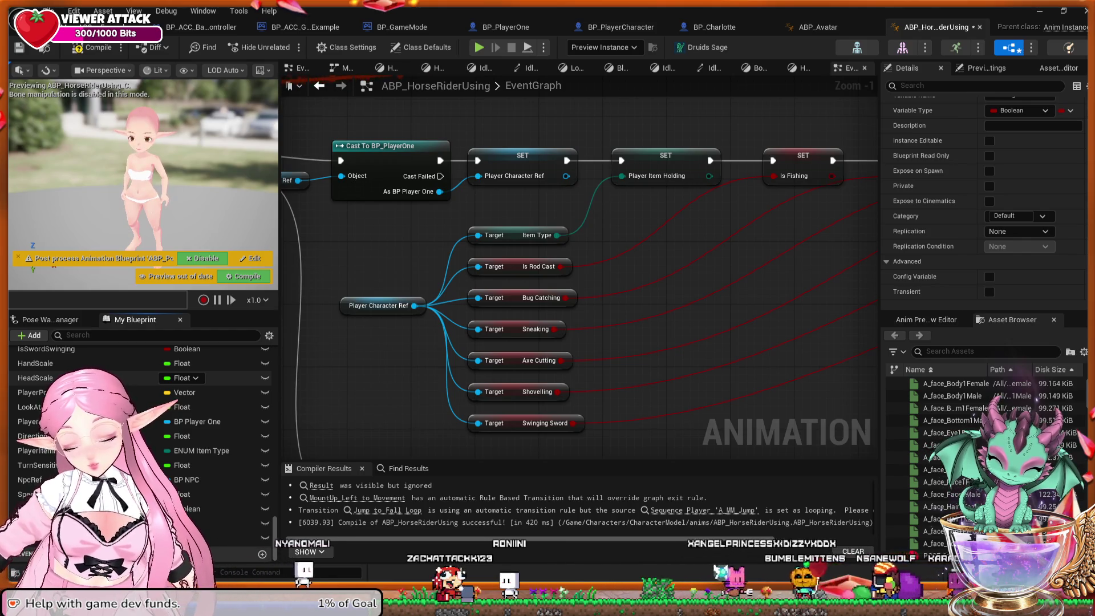
scroll(183, 379, "up", 1)
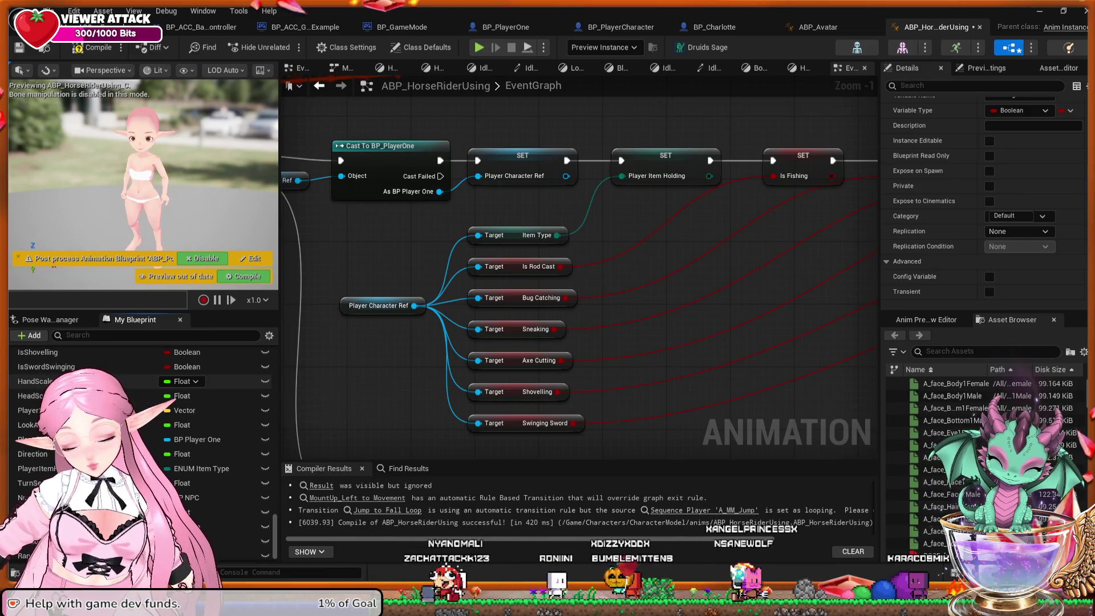
scroll(188, 373, "up", 3)
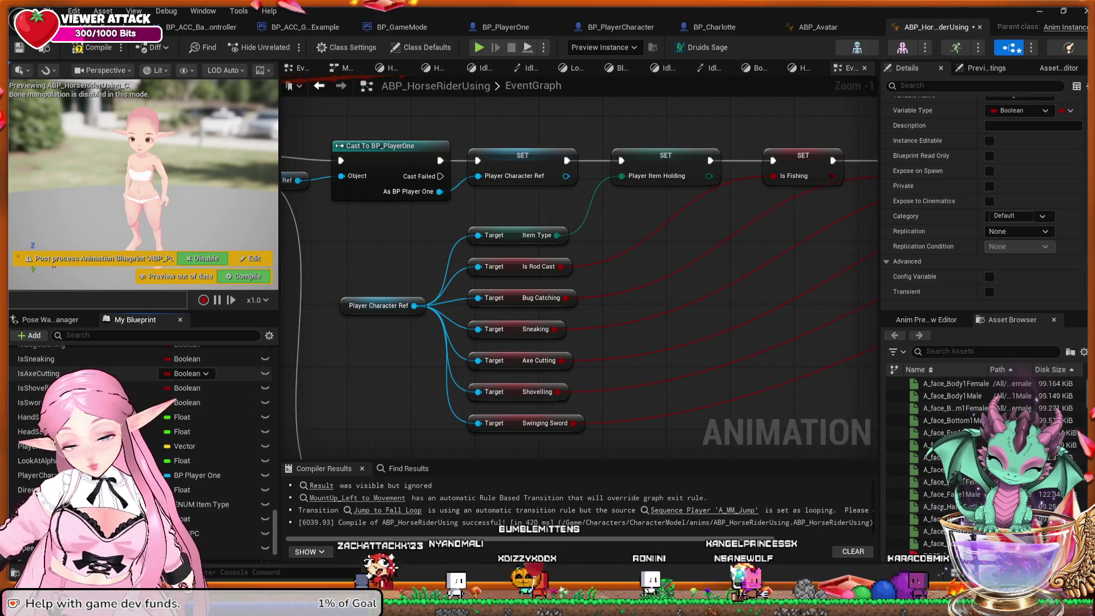
left_click(114, 504)
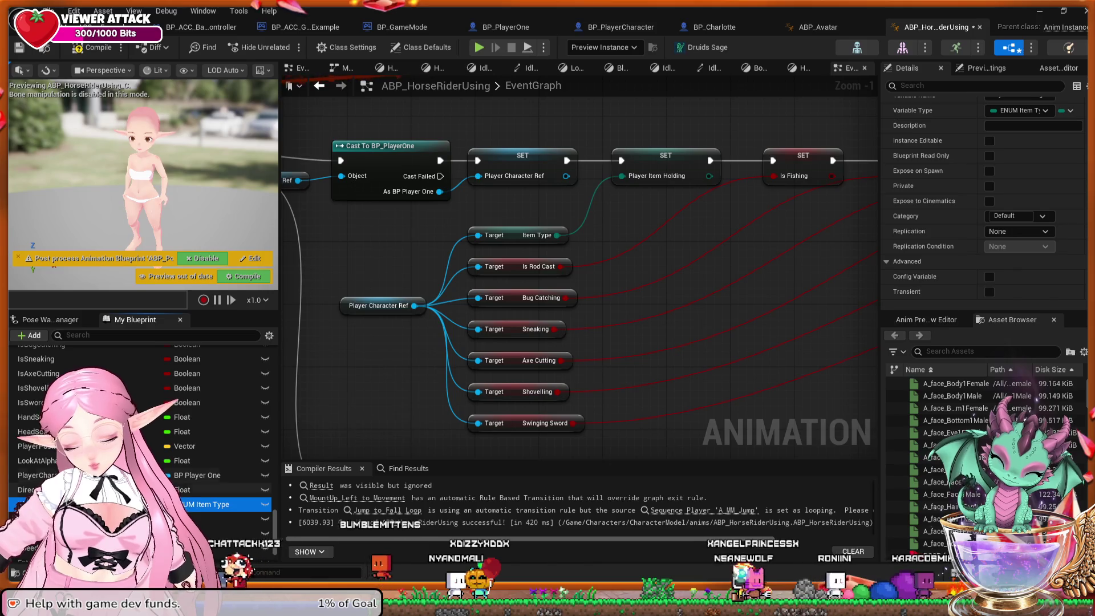
scroll(988, 284, "down", 5)
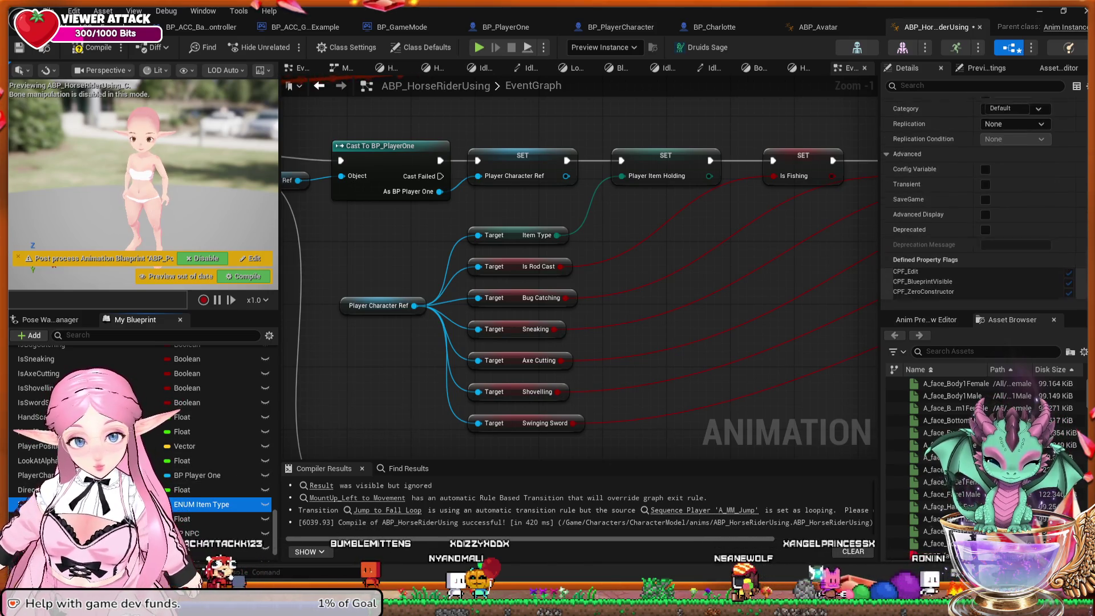
left_click(1015, 292)
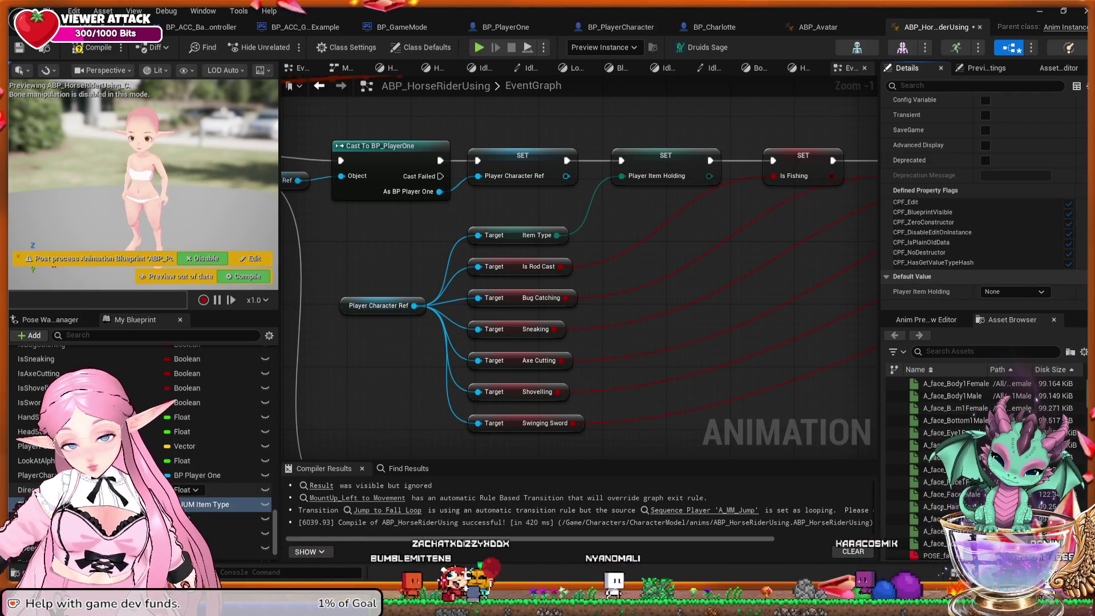
scroll(193, 490, "up", 3)
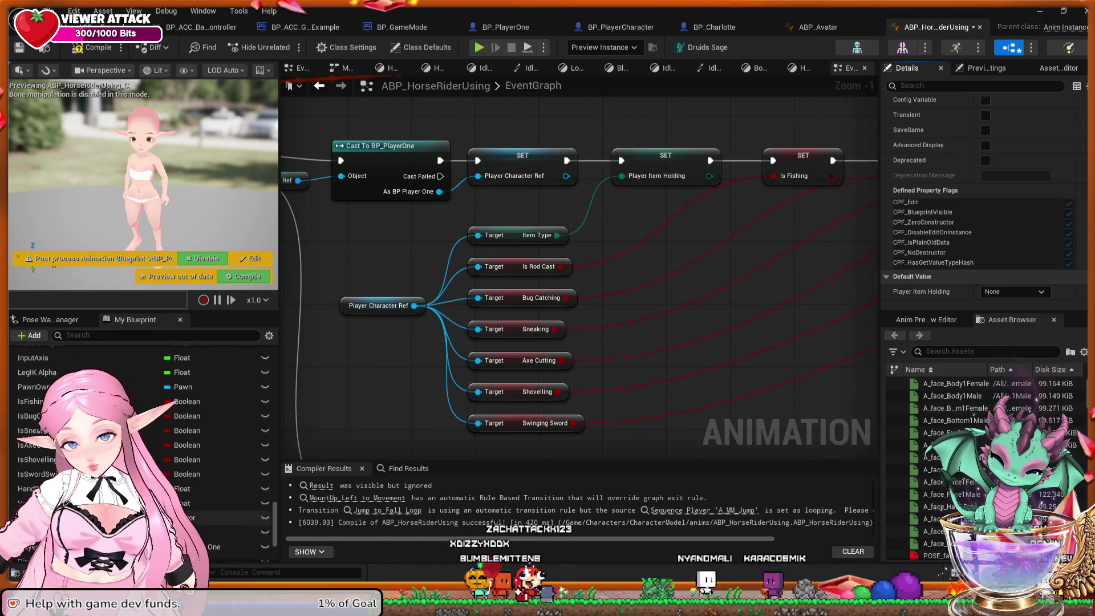
scroll(194, 494, "up", 1)
scroll(193, 494, "up", 2)
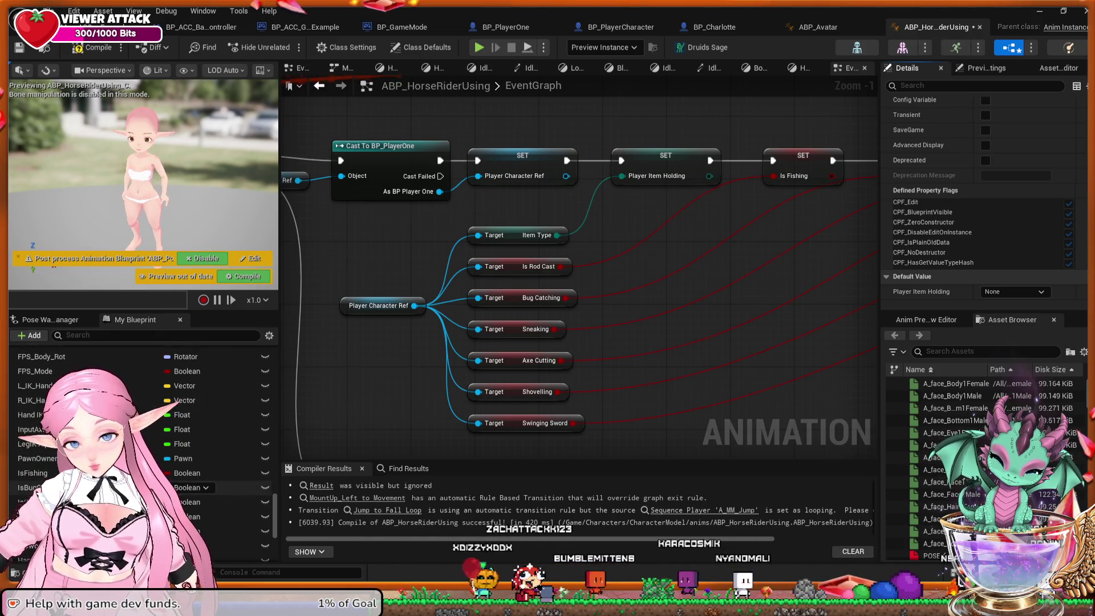
scroll(194, 492, "up", 1)
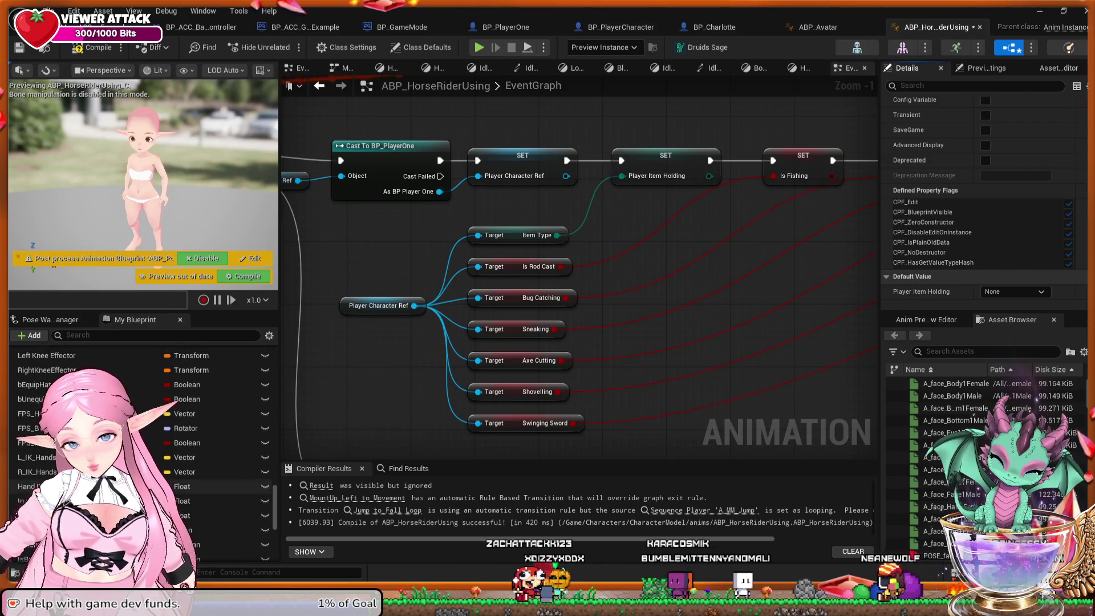
scroll(194, 494, "up", 2)
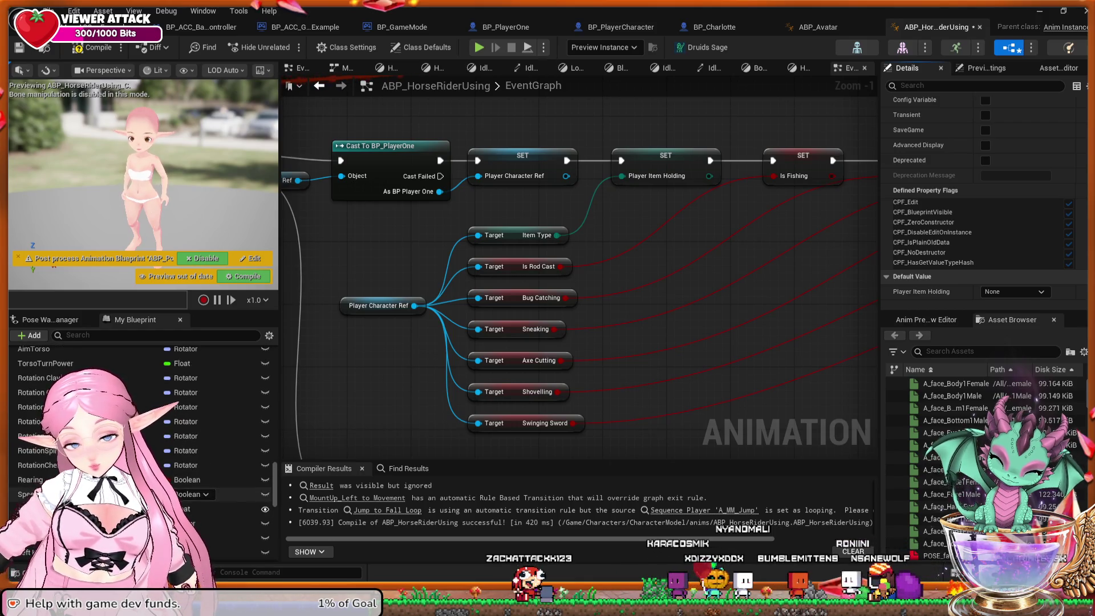
scroll(194, 485, "up", 1)
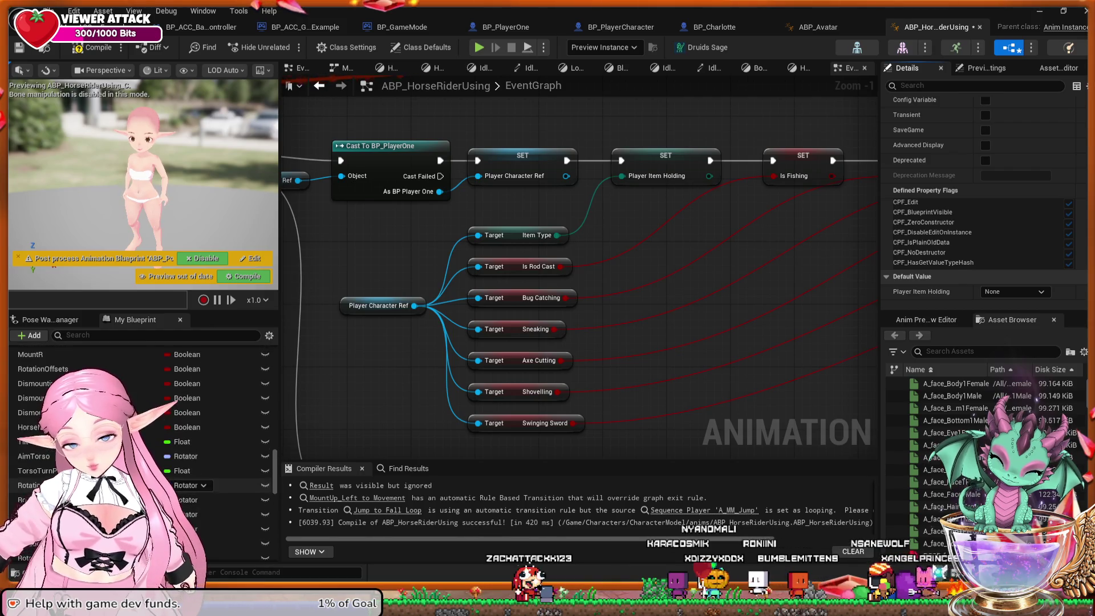
scroll(193, 488, "up", 1)
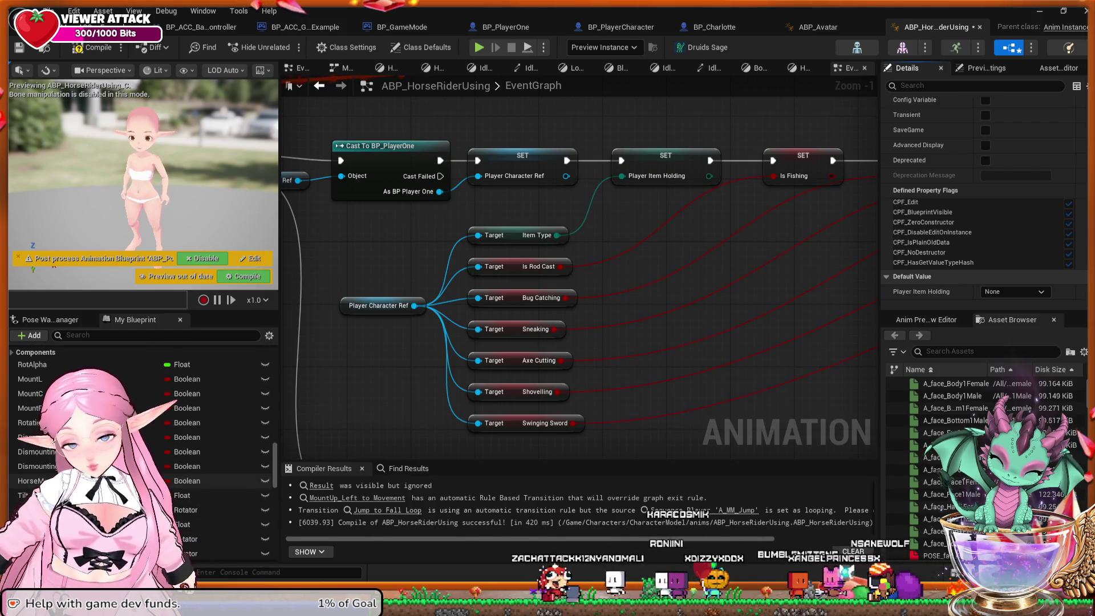
scroll(194, 484, "up", 2)
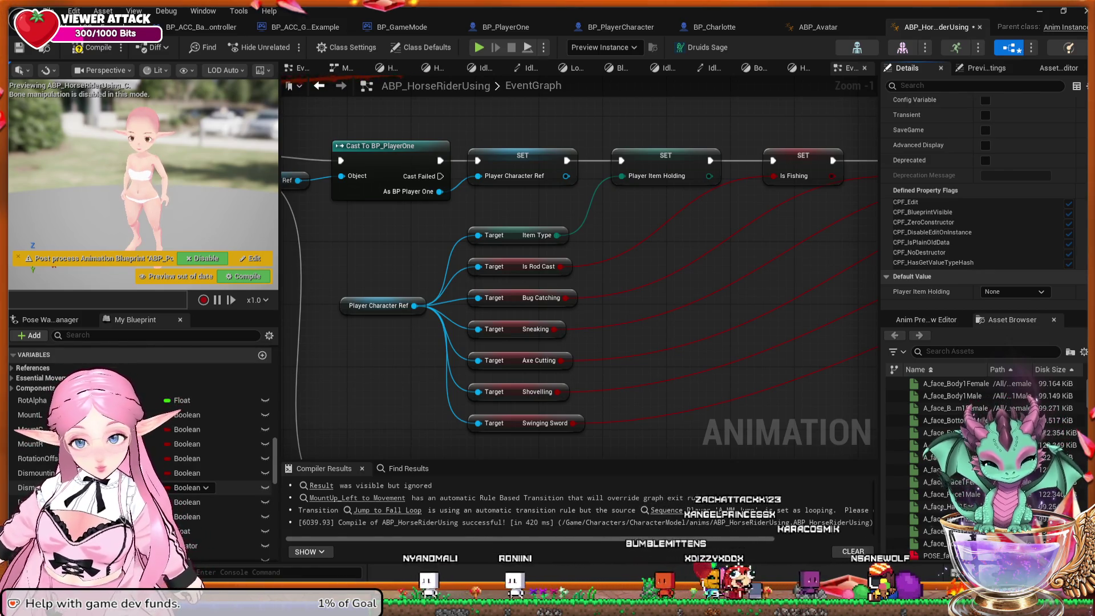
scroll(593, 371, "down", 2)
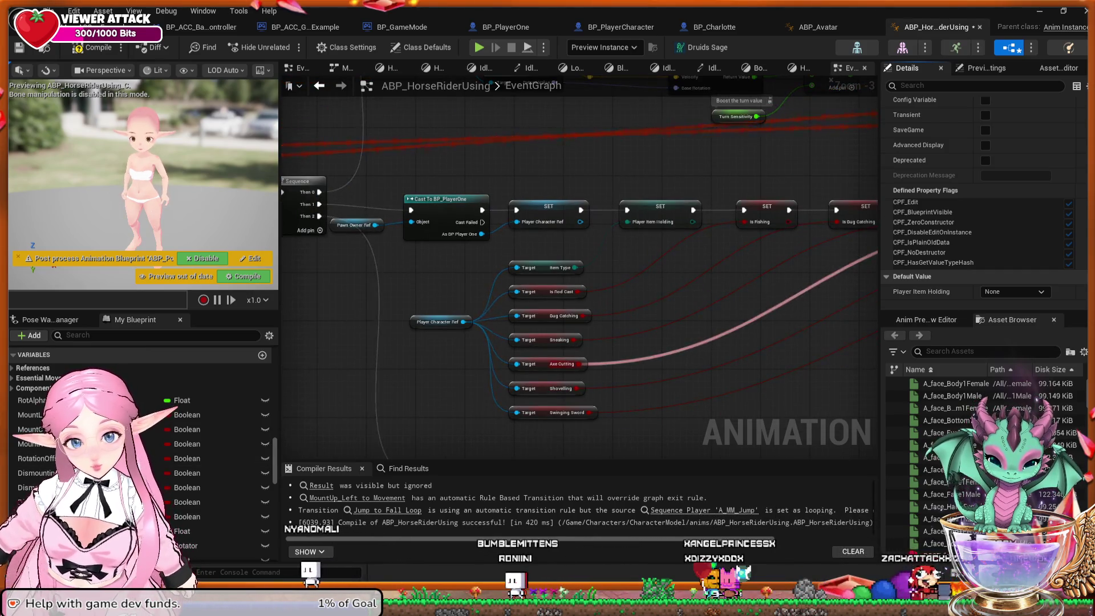
mouse_move(631, 422)
left_mouse_down()
mouse_move(591, 409)
mouse_move(3, 389)
left_mouse_up()
mouse_move(399, 228)
left_mouse_down()
mouse_move(457, 234)
mouse_move(638, 405)
left_mouse_up()
left_click_drag(570, 228, 571, 222)
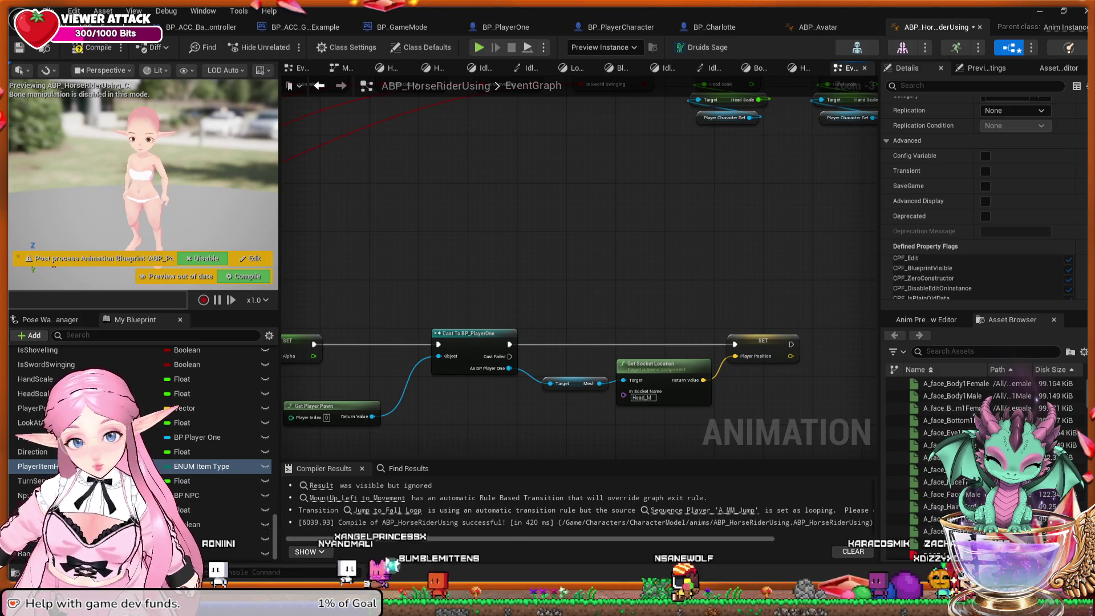
mouse_move(286, 279)
left_mouse_down()
mouse_move(505, 274)
mouse_move(498, 276)
left_mouse_up()
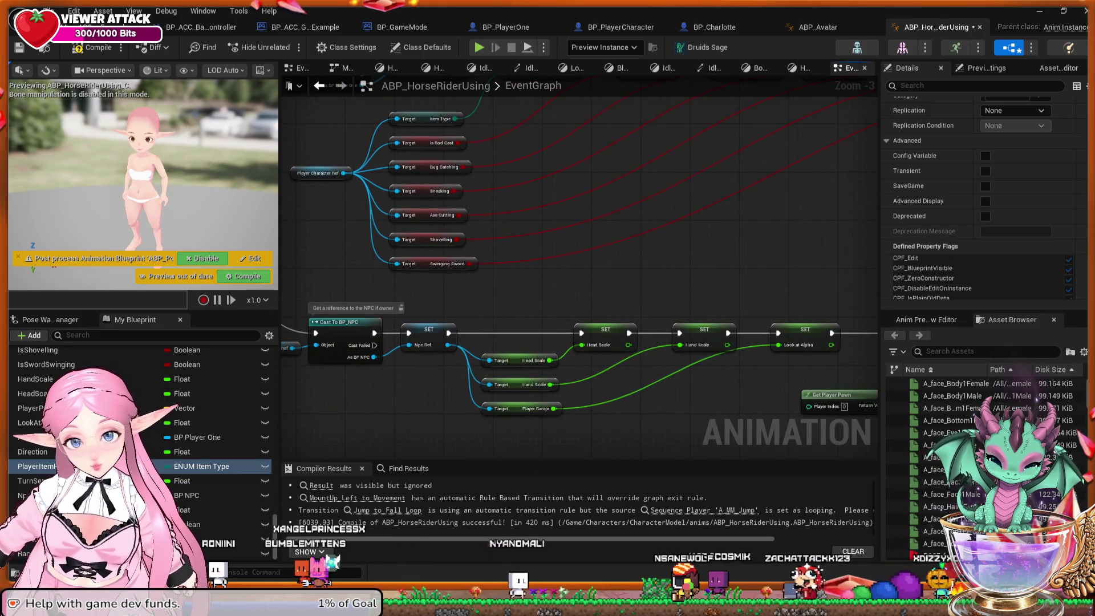
mouse_move(314, 225)
left_mouse_down()
mouse_move(400, 213)
mouse_move(497, 339)
mouse_move(542, 367)
mouse_move(786, 390)
mouse_move(765, 400)
mouse_move(670, 393)
left_mouse_up()
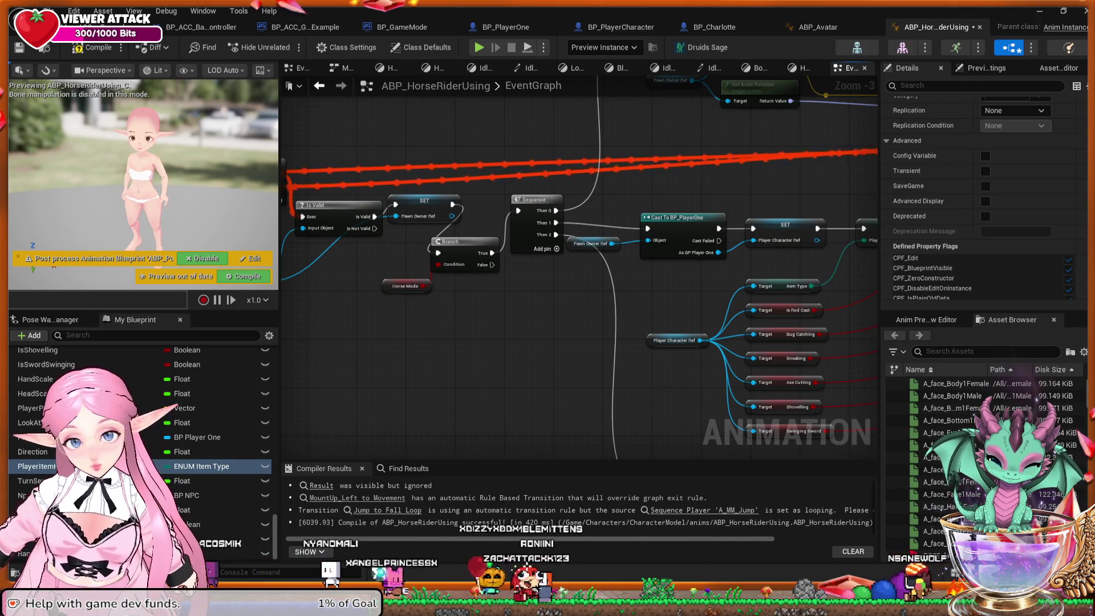
left_click(406, 286)
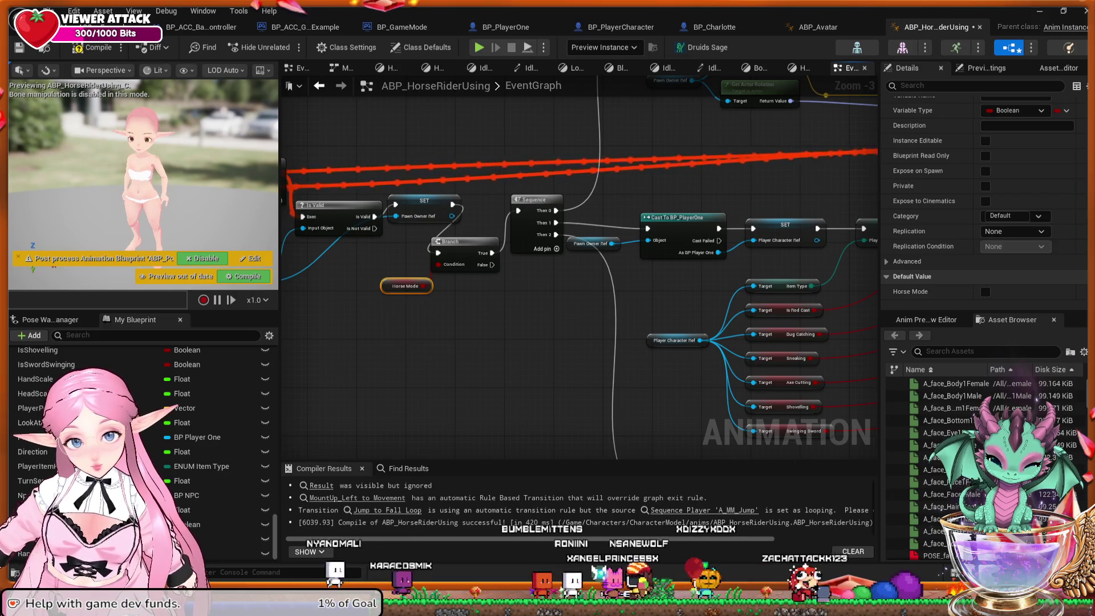
mouse_move(579, 328)
left_mouse_down()
mouse_move(490, 442)
mouse_move(502, 440)
mouse_move(489, 442)
mouse_move(514, 407)
mouse_move(687, 374)
mouse_move(524, 350)
mouse_move(388, 264)
mouse_move(320, 244)
mouse_move(261, 248)
left_mouse_up()
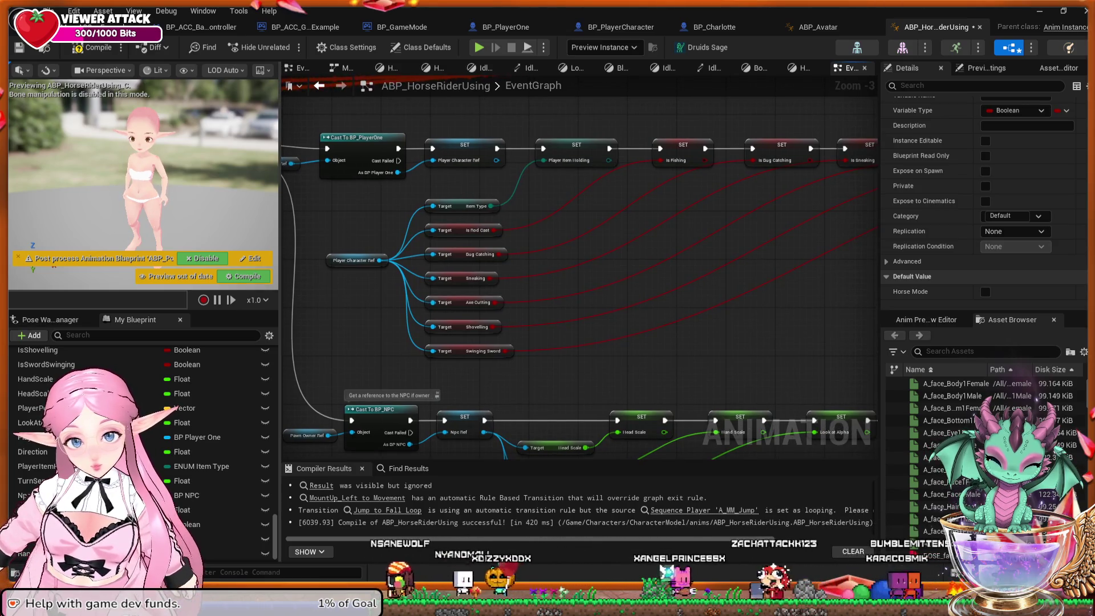
left_click(333, 252)
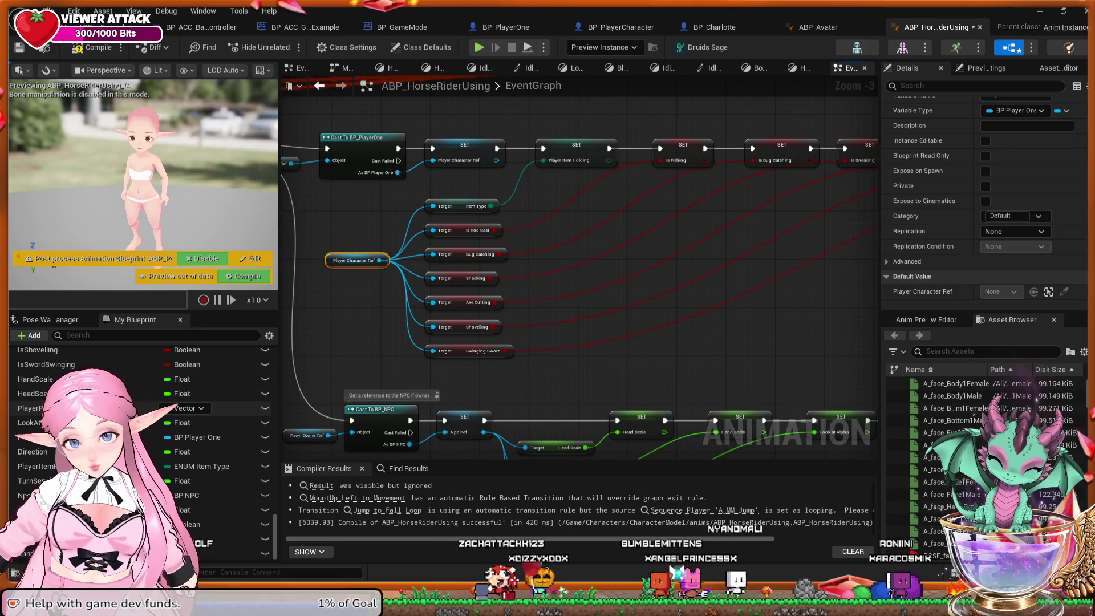
scroll(194, 409, "up", 5)
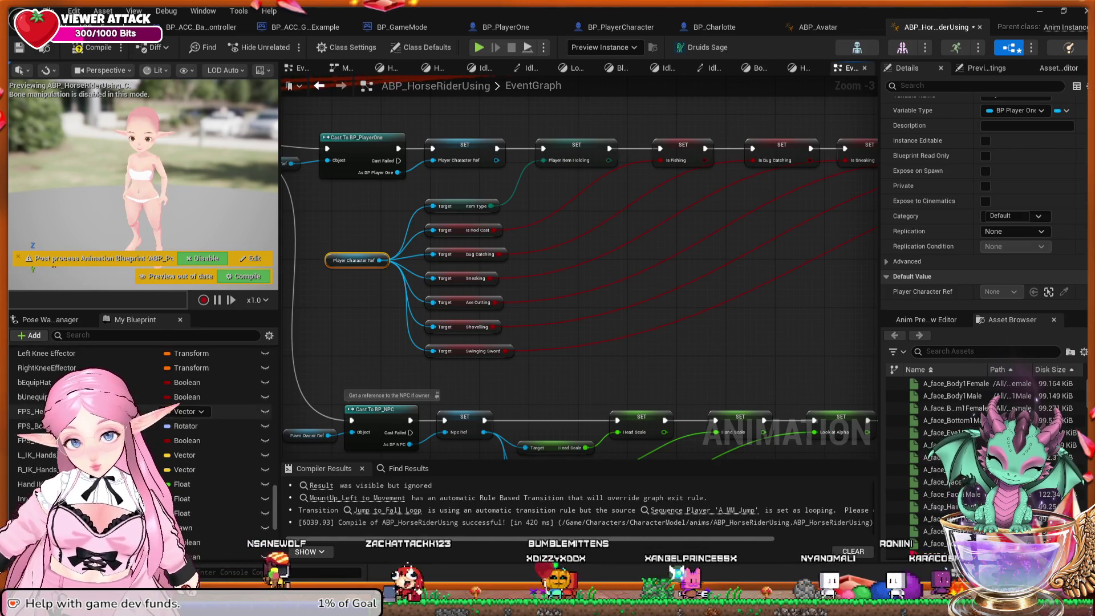
scroll(193, 428, "up", 5)
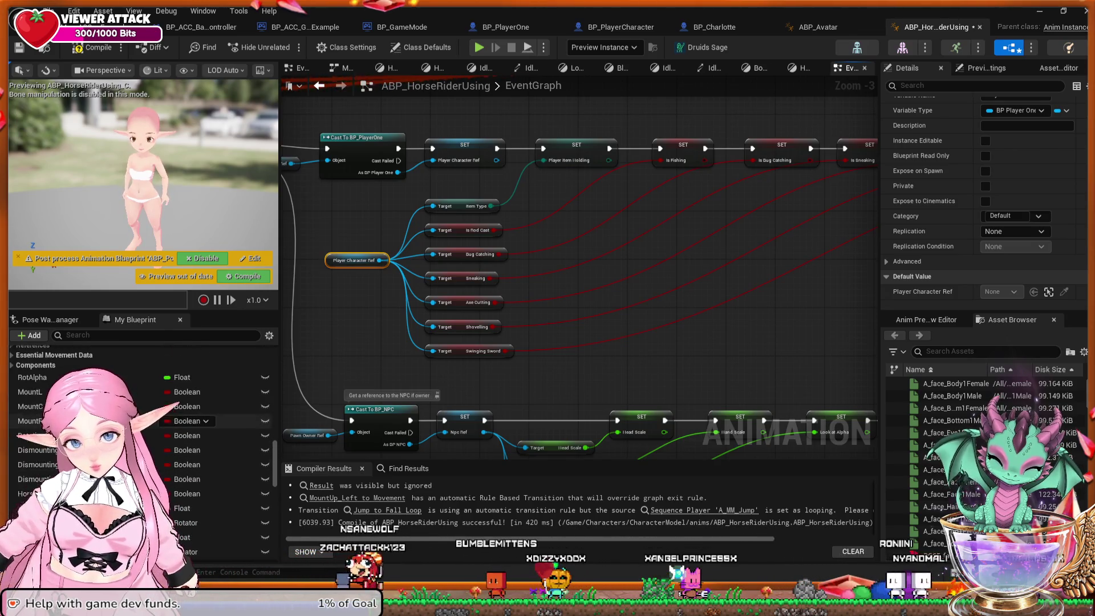
scroll(193, 421, "up", 3)
left_click_drag(359, 335, 376, 326)
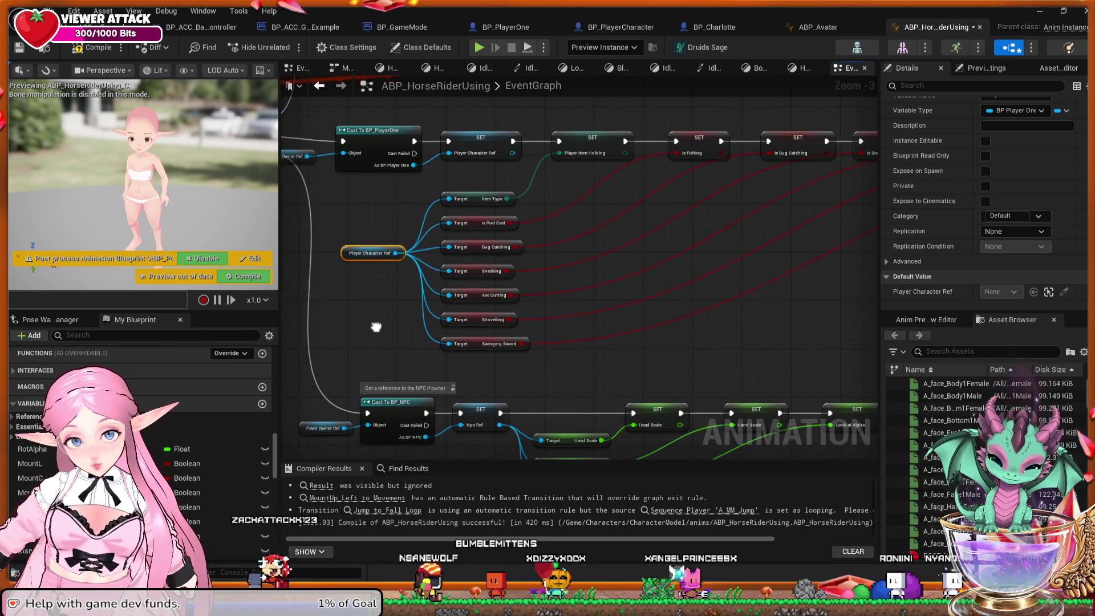
mouse_move(741, 297)
left_mouse_down()
mouse_move(496, 298)
mouse_move(394, 325)
mouse_move(442, 318)
mouse_move(408, 333)
left_mouse_up()
mouse_move(632, 325)
left_mouse_down()
mouse_move(572, 329)
mouse_move(619, 279)
left_mouse_up()
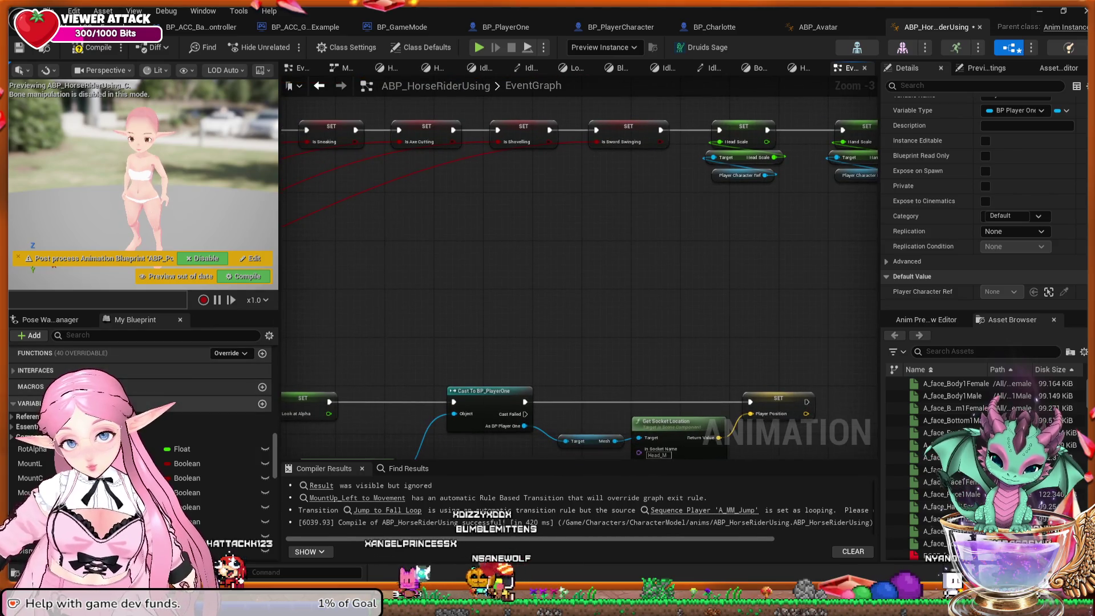
scroll(143, 428, "up", 2)
scroll(142, 427, "up", 1)
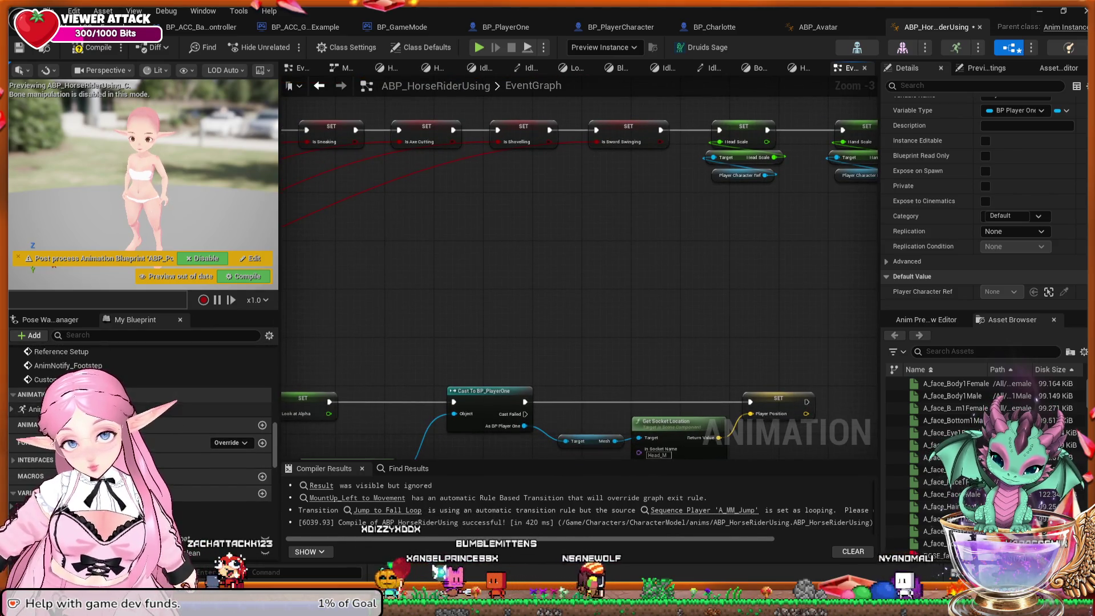
Open ABP_HorseRiderUsing's AnimGraph and zoom in on the Layered blend per bone nodes.
left_click(57, 409)
double_click(57, 409)
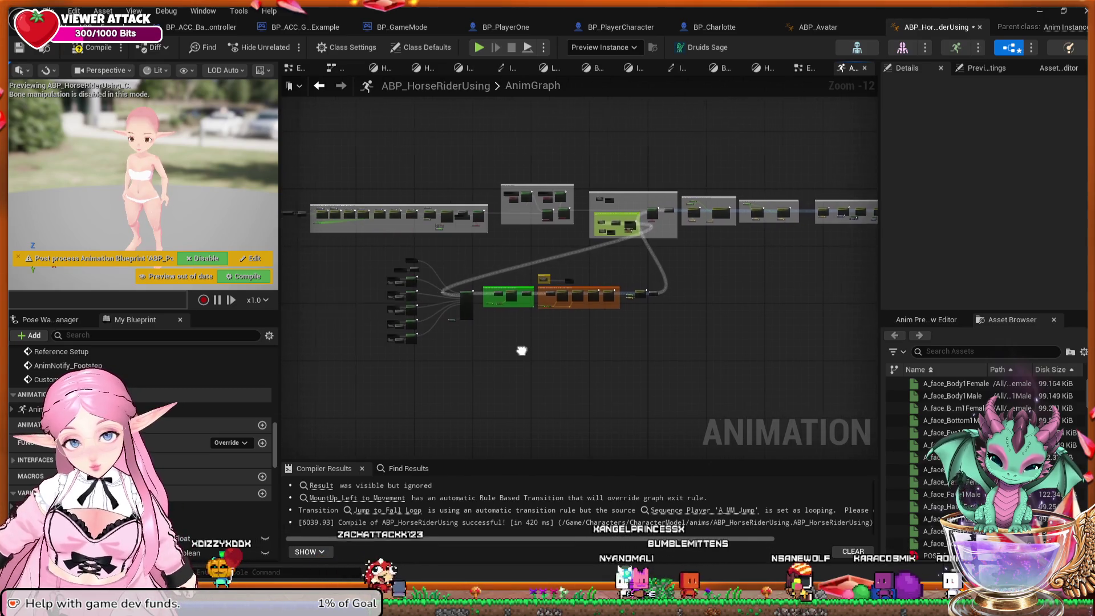
scroll(456, 341, "up", 3)
scroll(409, 273, "up", 6)
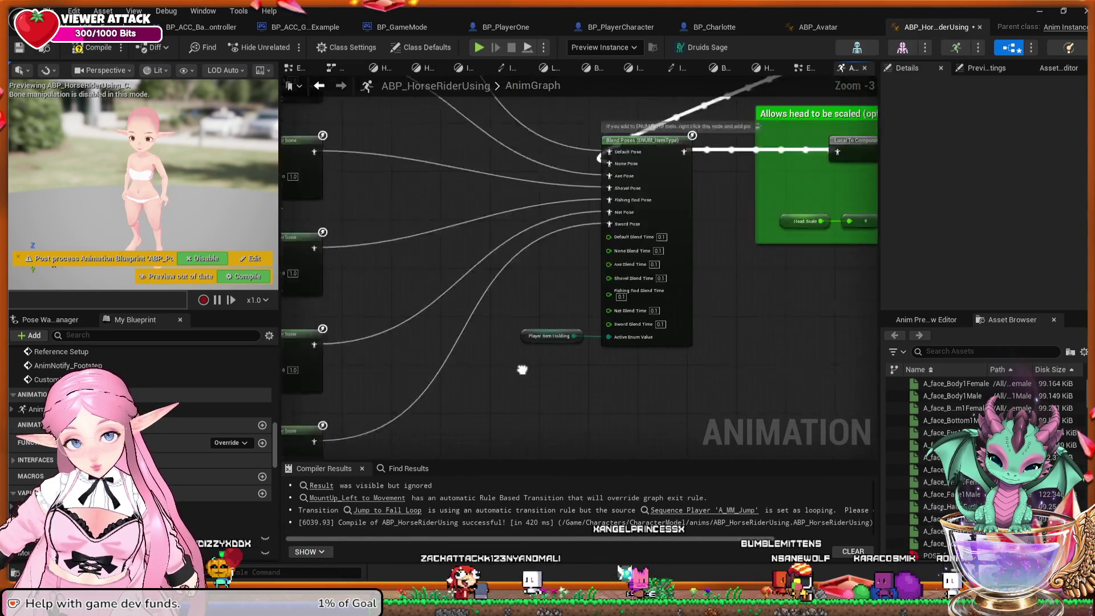
mouse_move(373, 199)
left_mouse_down()
mouse_move(459, 202)
mouse_move(552, 283)
mouse_move(552, 364)
left_mouse_up()
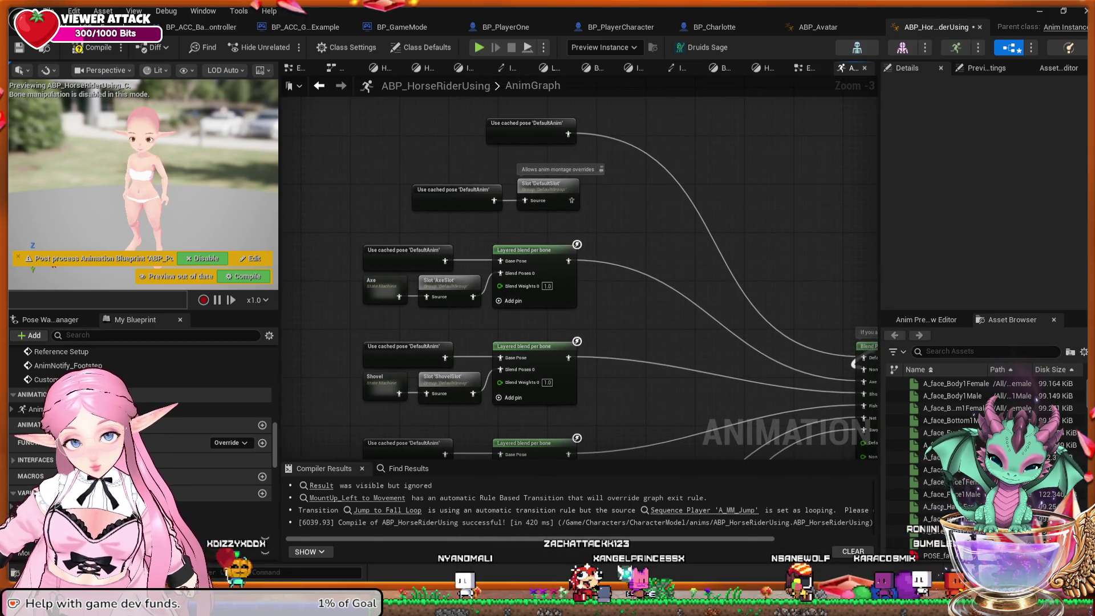
Inspect the Layered blend per bone, Axe and AxeSlot node settings, then simulate with Alt+P.
left_click(502, 250)
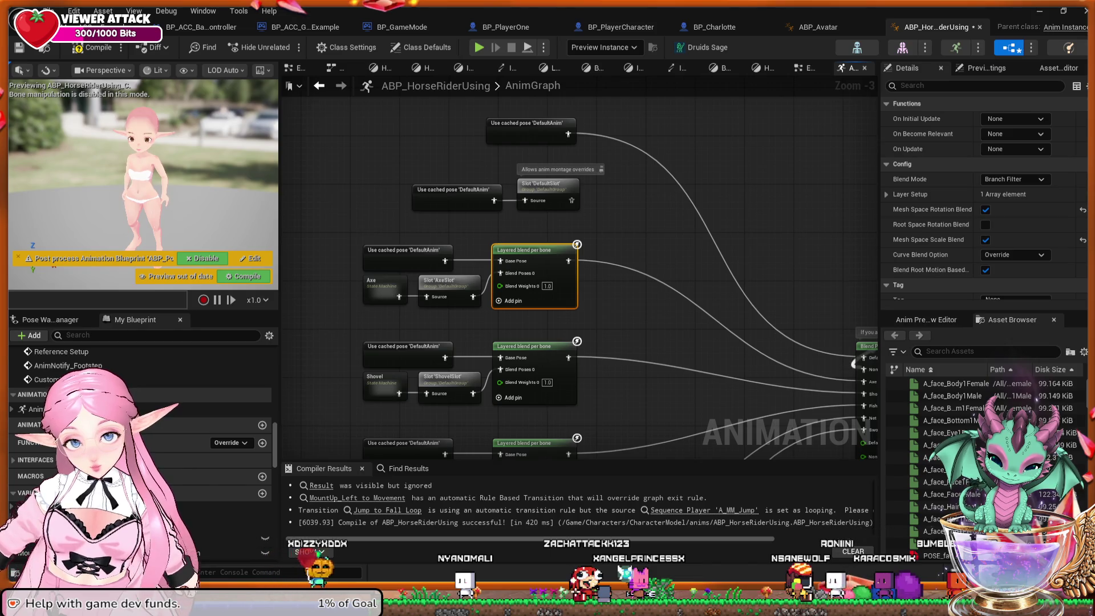
left_click(371, 277)
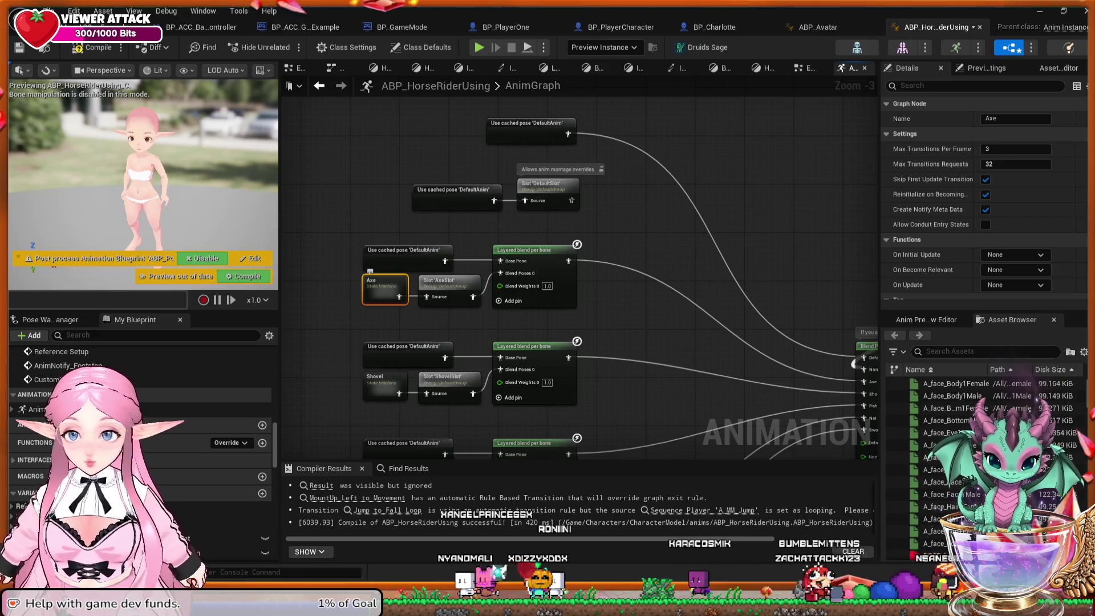
left_click(425, 273)
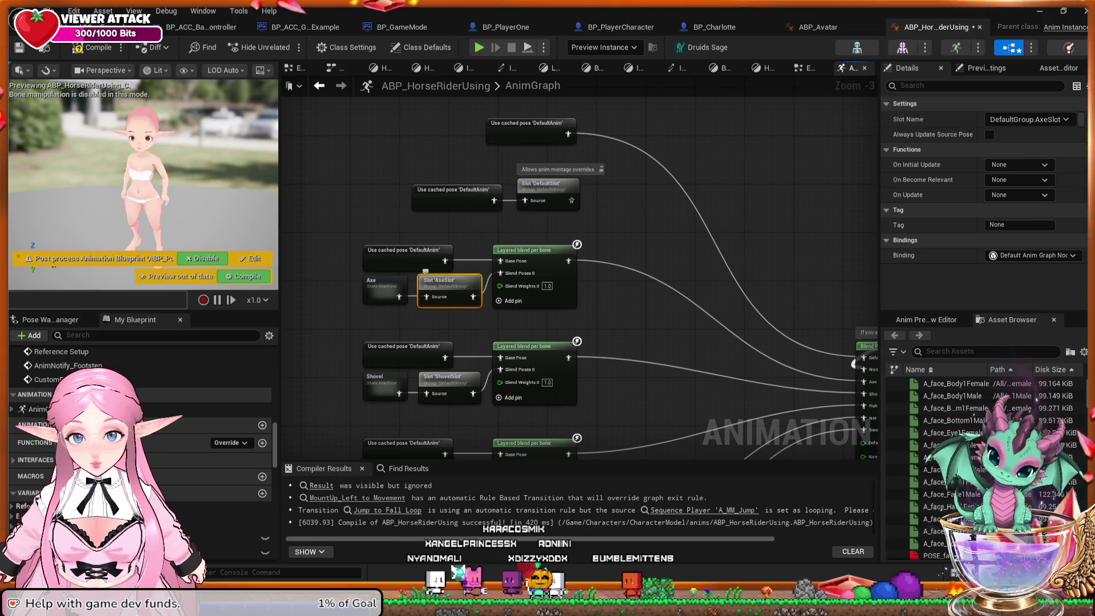
left_click(499, 245)
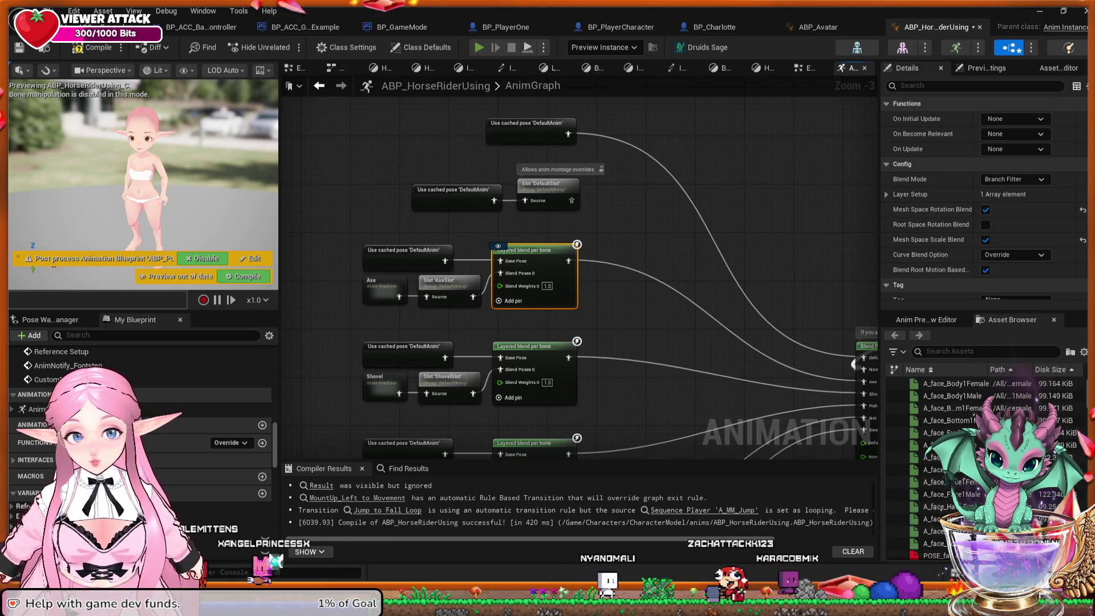
key("alt+p")
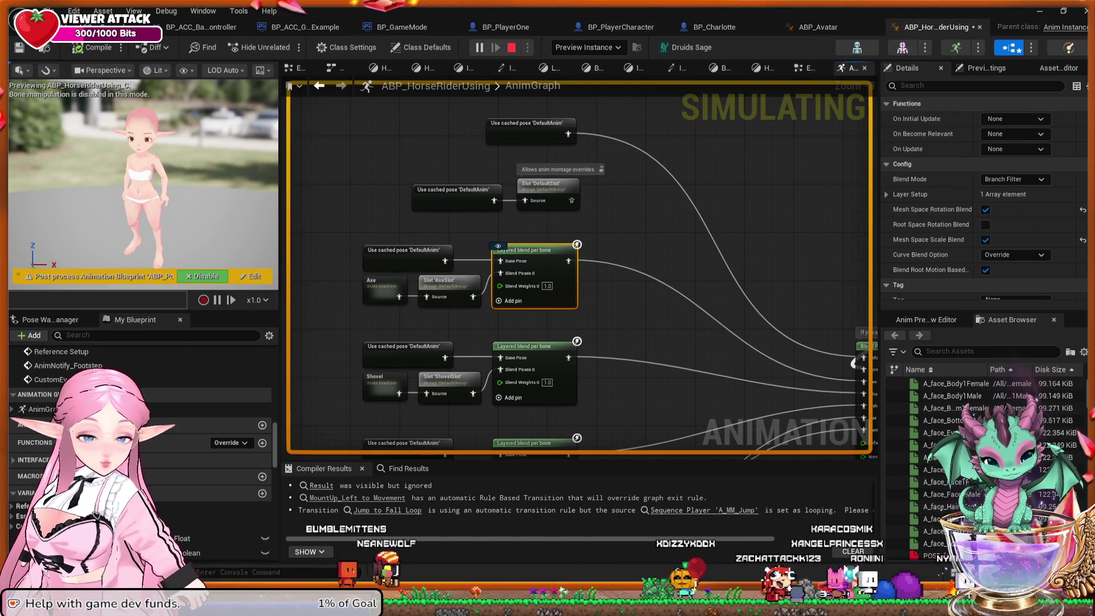
Stop the simulation and select the Slot 'AxeSlot' node to recheck its settings.
key("Escape")
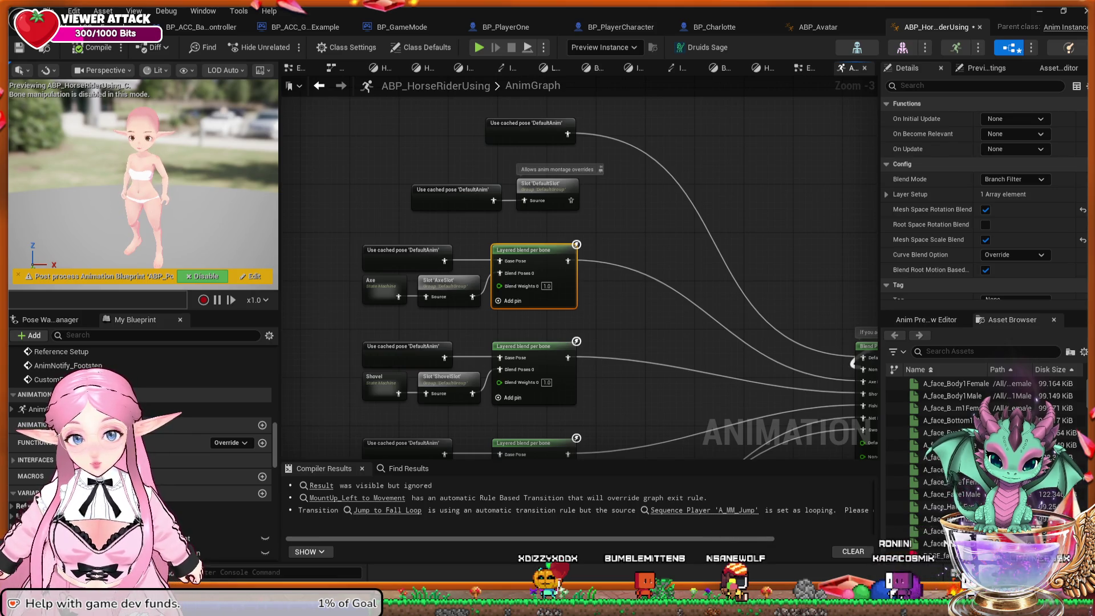
left_click(448, 282)
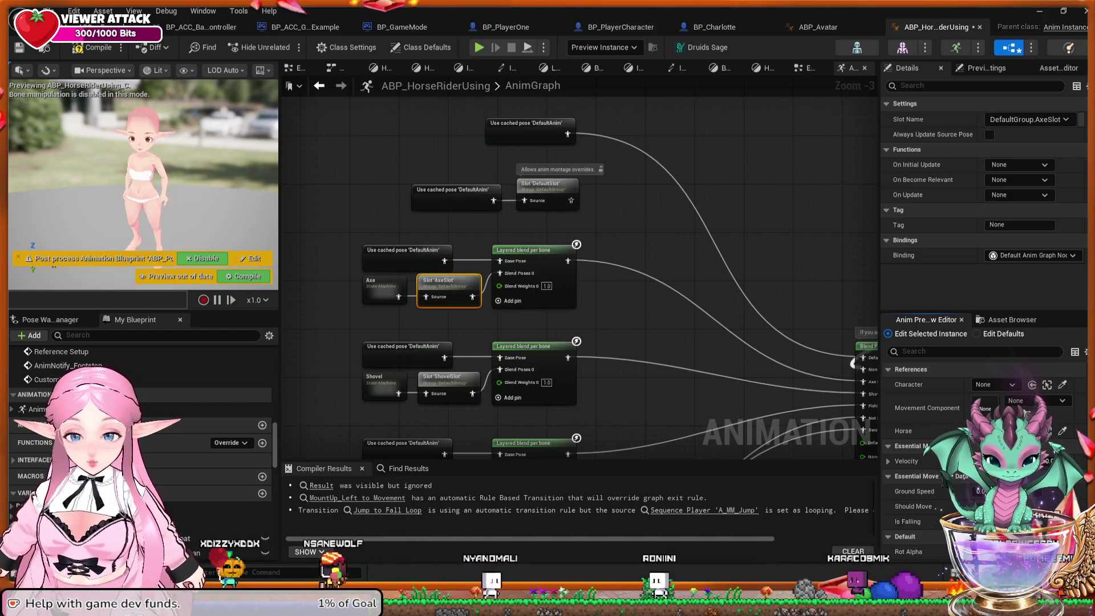
Zoom the AnimGraph out and back in, then switch to the ABP_Avatar blueprint.
scroll(981, 456, "down", 10)
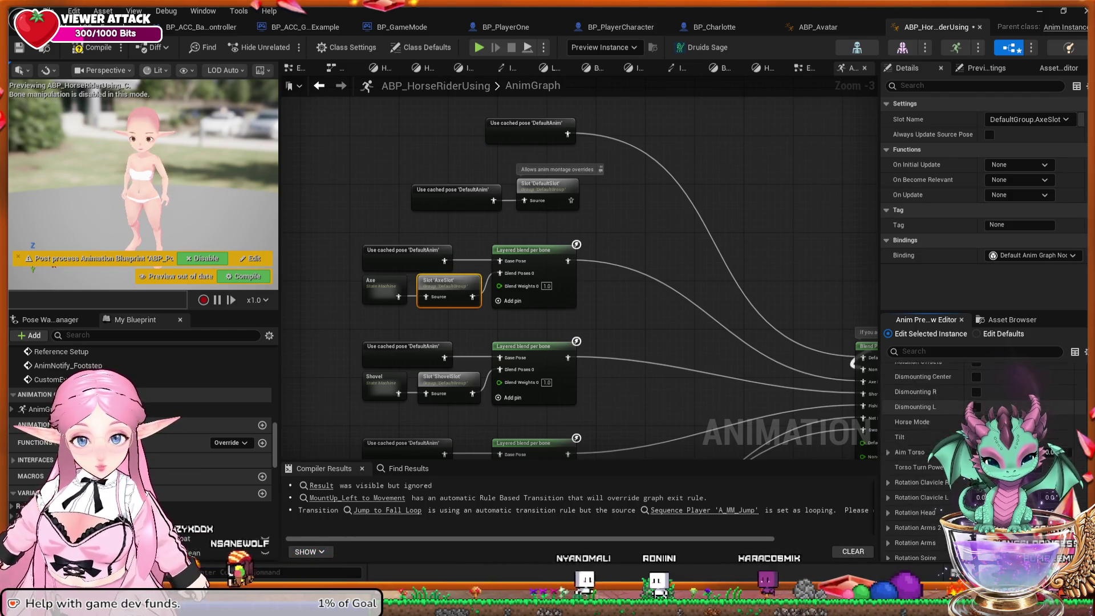
scroll(981, 445, "down", 5)
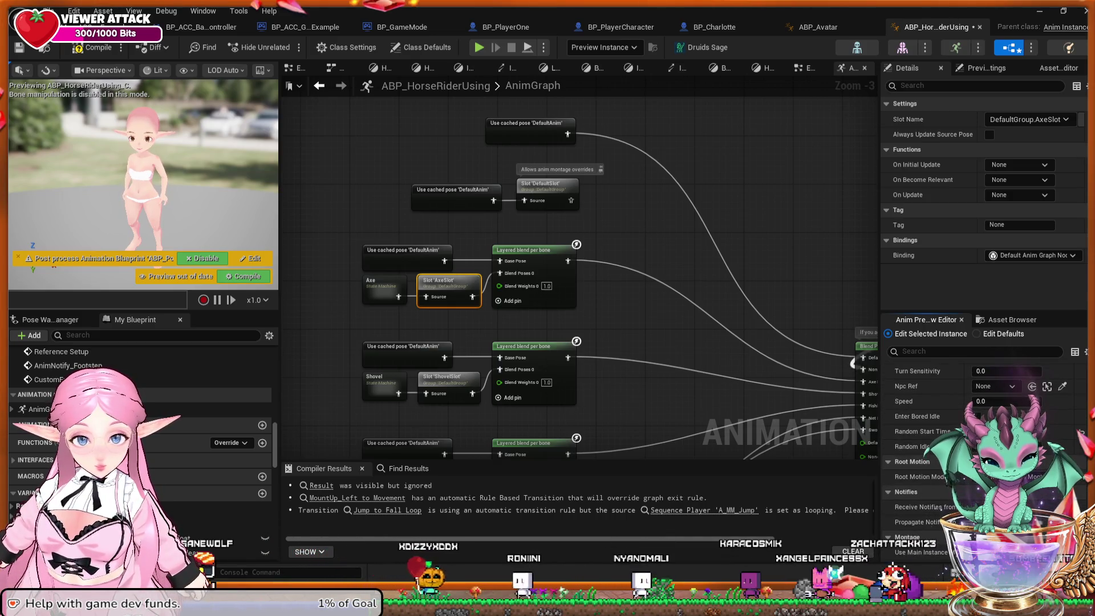
scroll(981, 445, "up", 3)
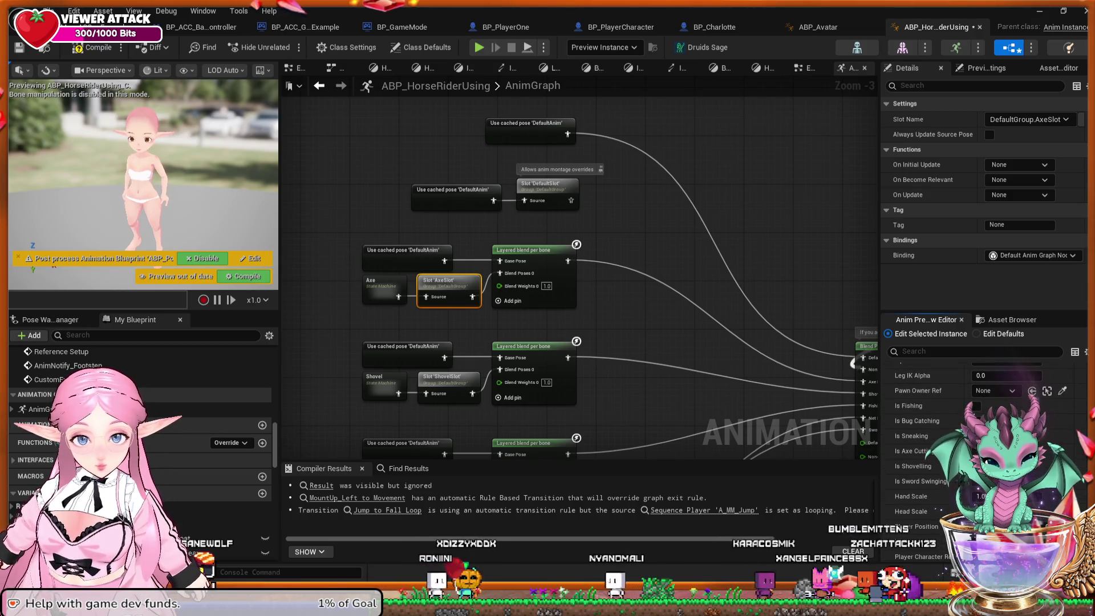
scroll(981, 444, "up", 6)
scroll(981, 433, "up", 4)
scroll(981, 433, "up", 5)
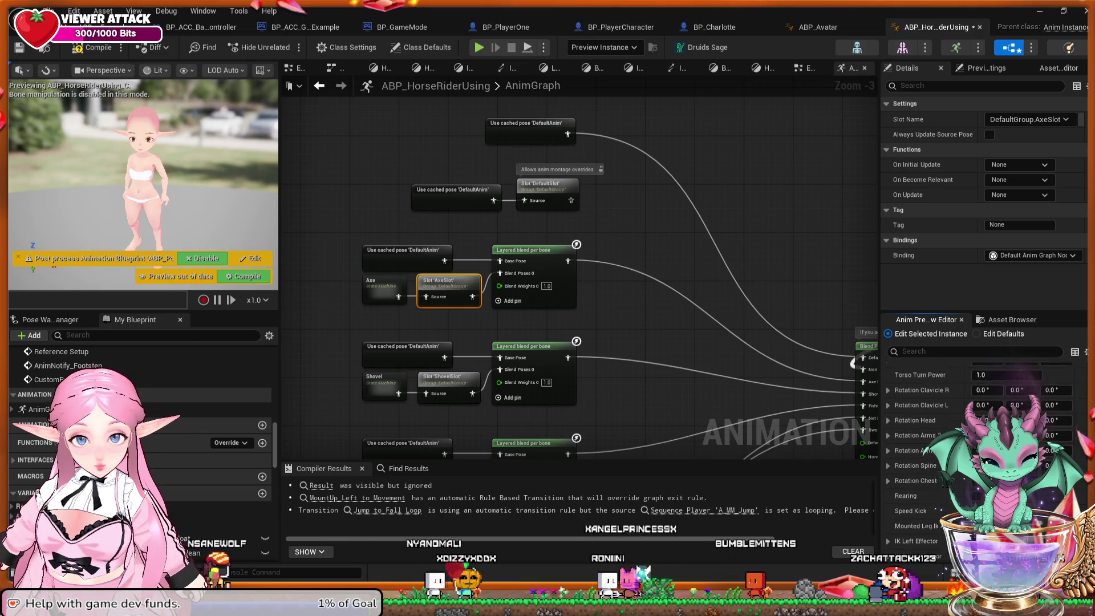
scroll(981, 433, "up", 3)
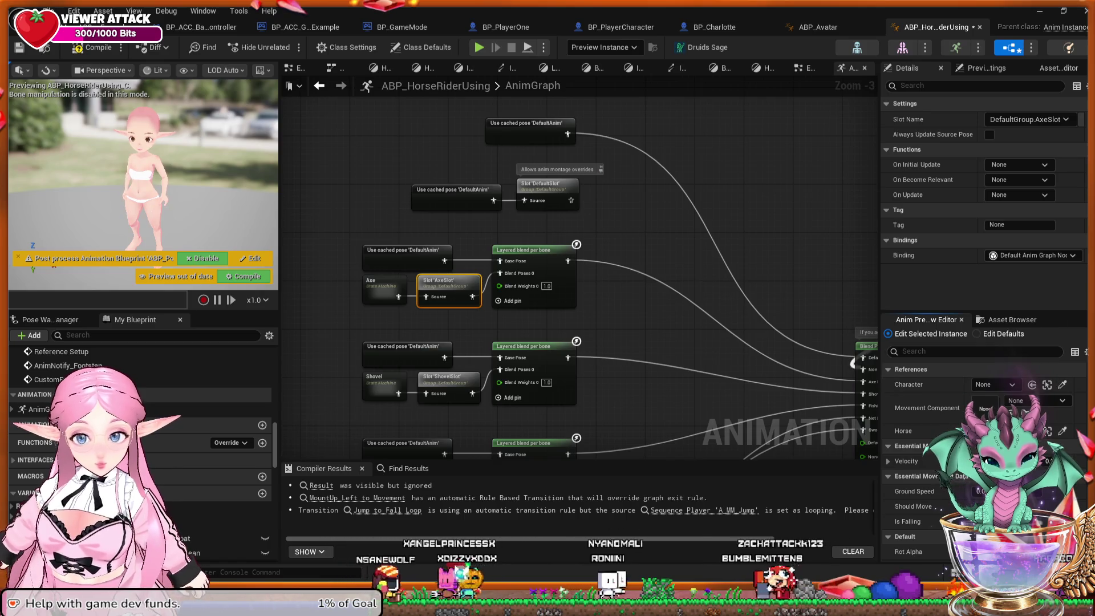
left_click(822, 27)
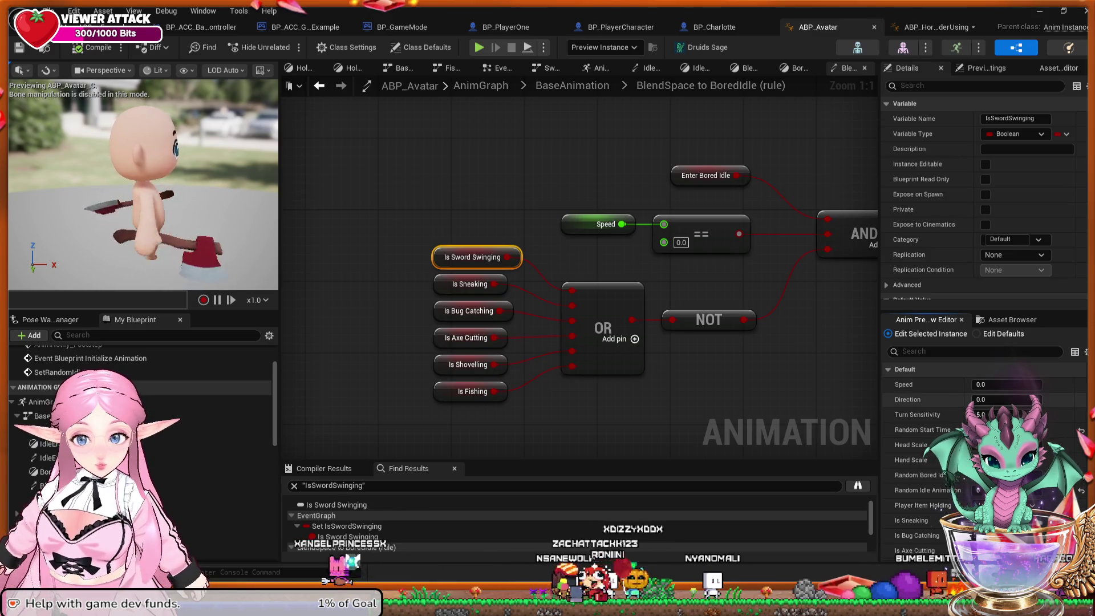
Return to the ABP_HorseRiderUsing tab and zoom out over its AnimGraph.
scroll(981, 434, "down", 1)
scroll(924, 416, "down", 3)
scroll(975, 369, "down", 1)
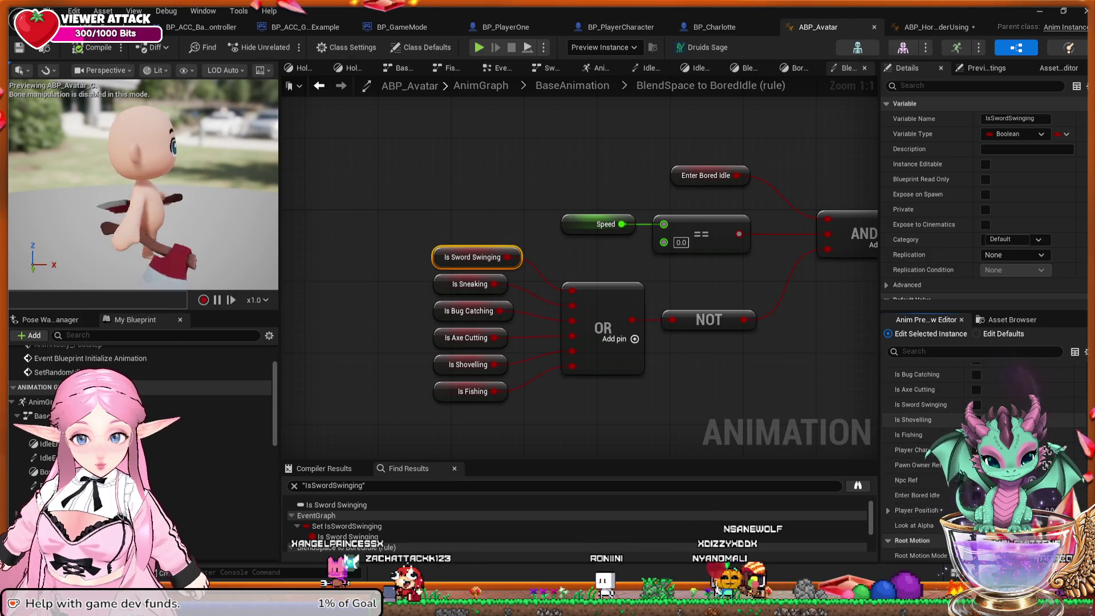
scroll(970, 411, "down", 1)
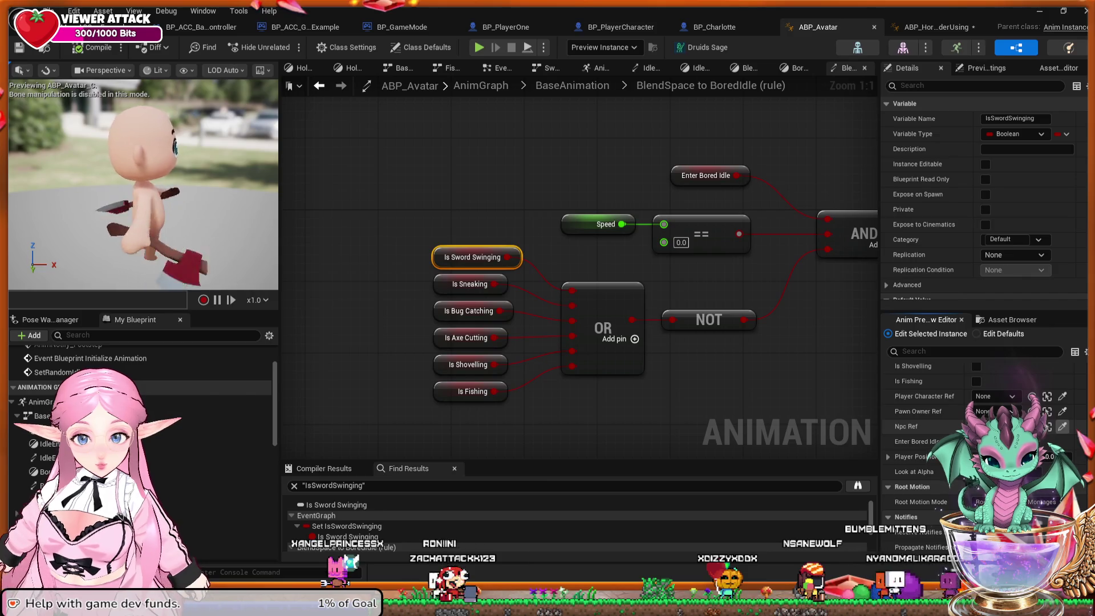
scroll(973, 410, "down", 1)
scroll(975, 410, "down", 1)
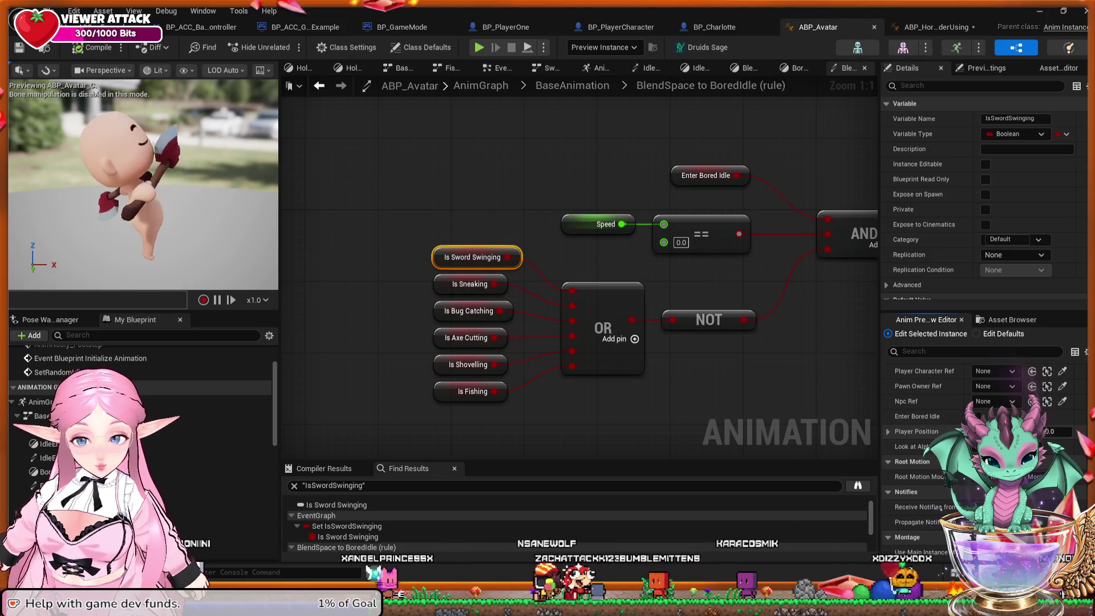
left_click(935, 27)
scroll(737, 273, "down", 3)
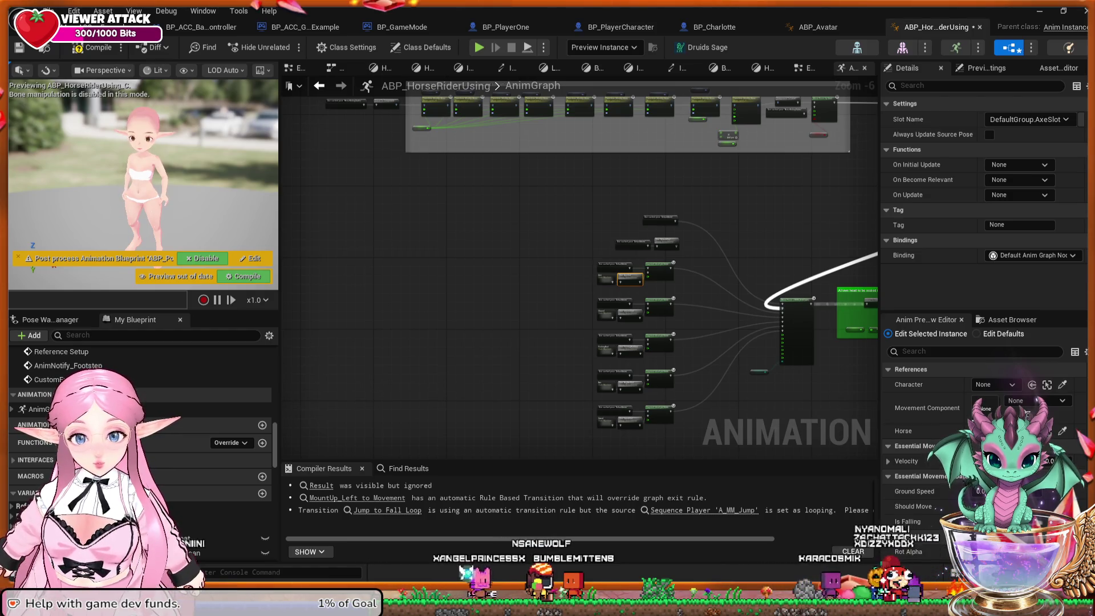
Recentre on the slot and layered blend nodes and select the cached DefaultAnim pose node.
scroll(764, 266, "up", 3)
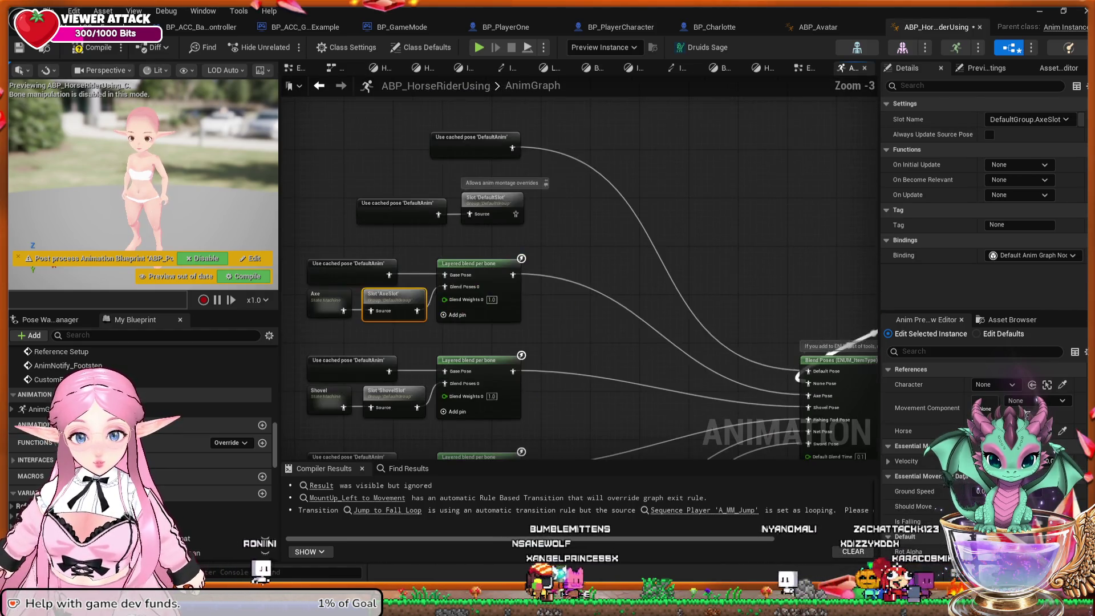
left_click_drag(769, 300, 740, 271)
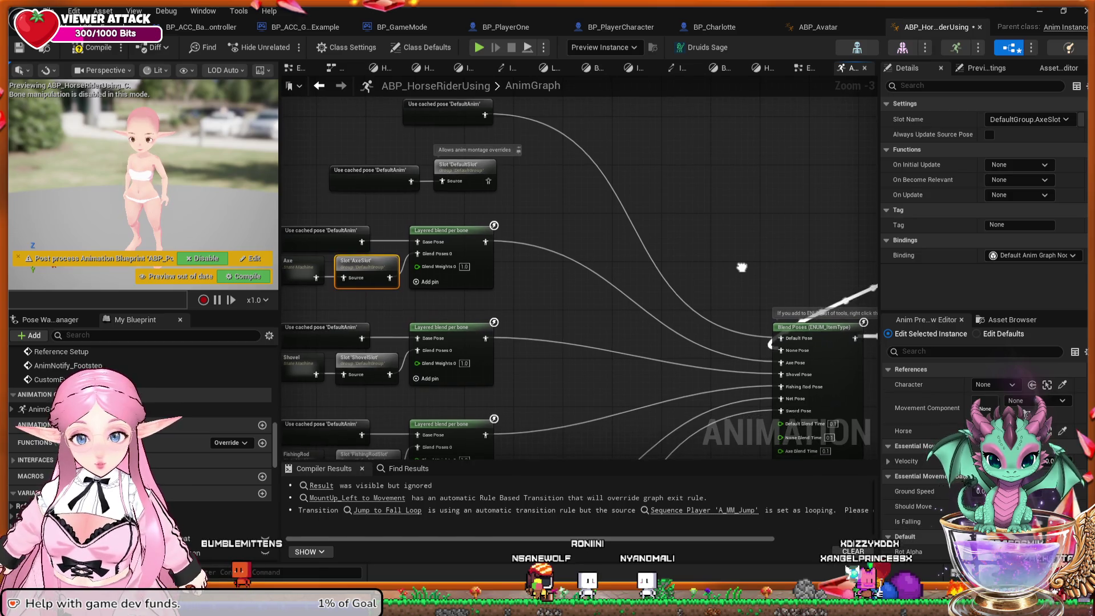
left_click_drag(741, 271, 830, 305)
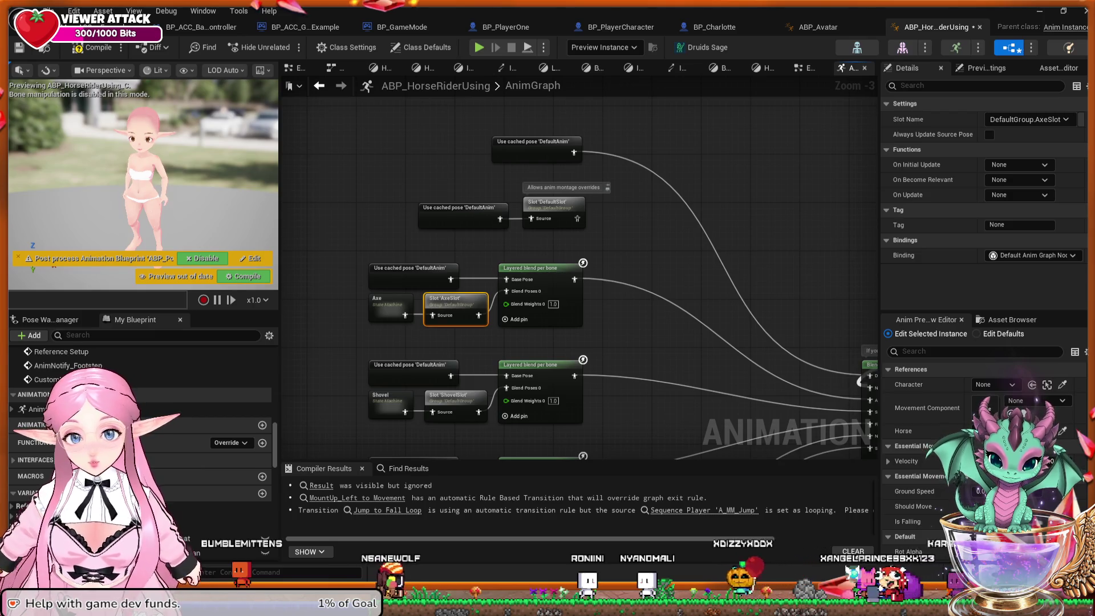
left_click(412, 274)
left_click_drag(417, 251, 406, 257)
Pan past the AnimGraph Logic comment and Base anims nodes, back to the layered blend nodes.
scroll(579, 268, "down", 1)
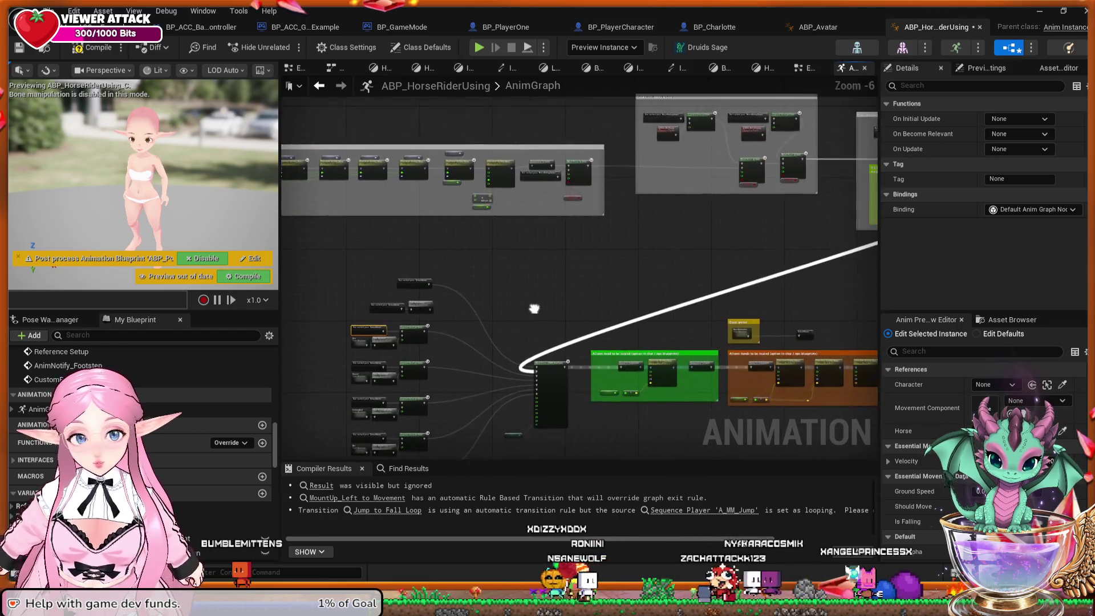
mouse_move(599, 345)
left_mouse_down()
mouse_move(599, 316)
mouse_move(545, 357)
mouse_move(494, 369)
left_mouse_up()
scroll(599, 317, "up", 1)
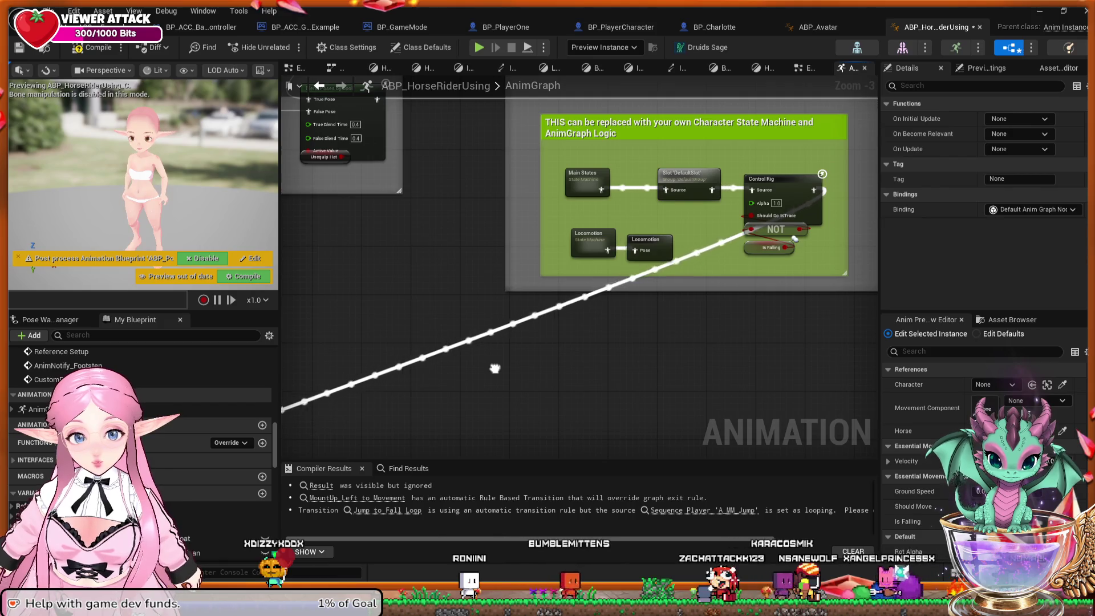
mouse_move(495, 368)
left_mouse_down()
mouse_move(783, 180)
mouse_move(535, 345)
left_mouse_up()
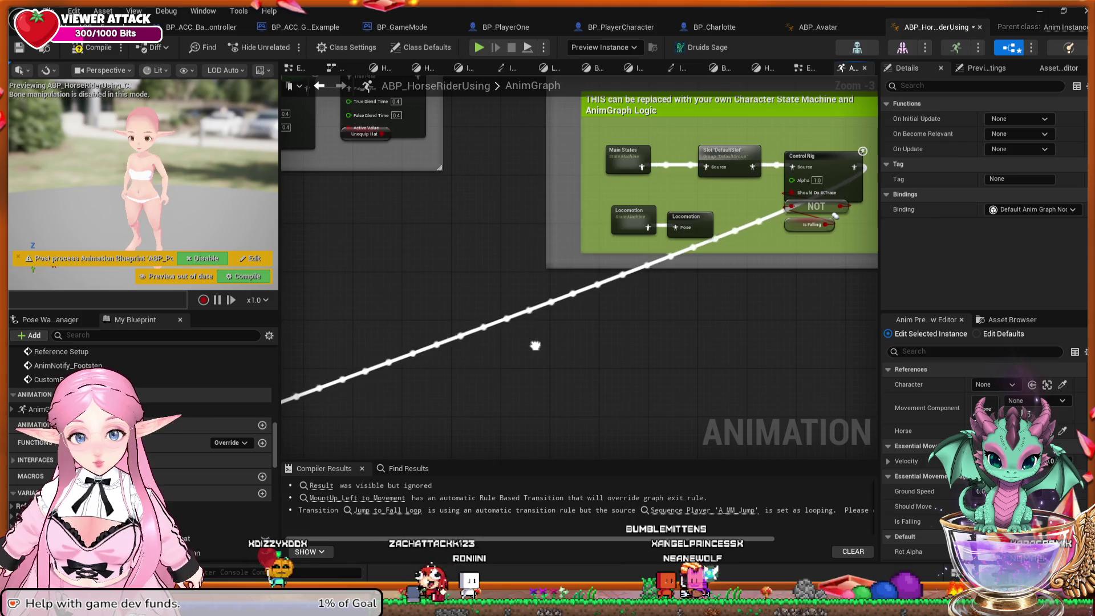
mouse_move(535, 345)
left_mouse_down()
mouse_move(581, 317)
mouse_move(616, 251)
mouse_move(804, 166)
mouse_move(970, 137)
left_mouse_up()
left_click_drag(399, 276, 570, 236)
left_click_drag(286, 236, 690, 239)
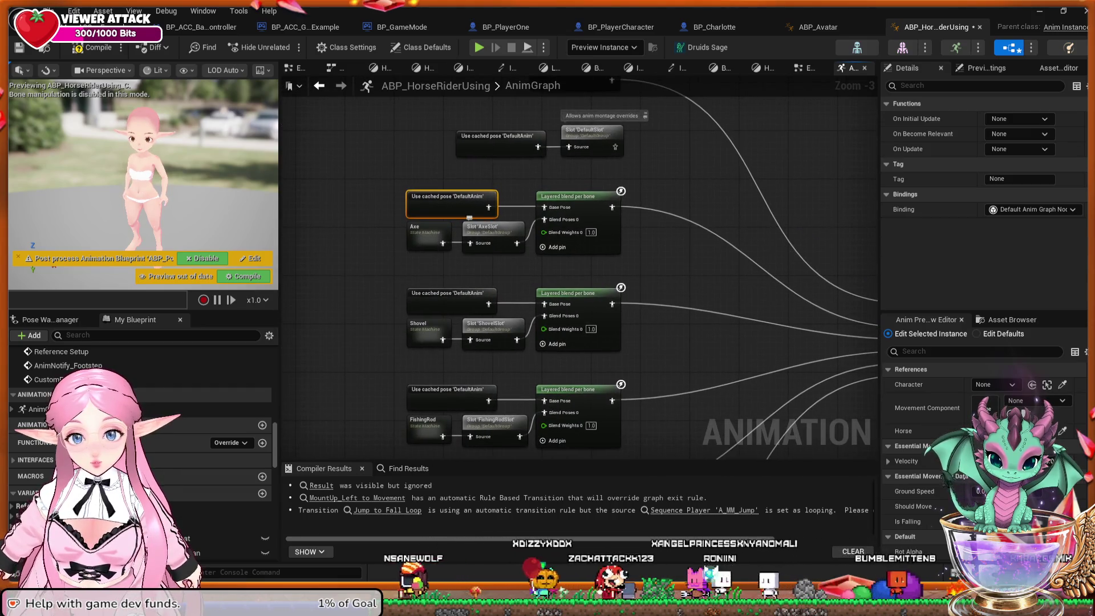
Inspect the Axe and cached DefaultAnim pose nodes, clear the selection, and switch to ABP_Avatar.
left_click(416, 227)
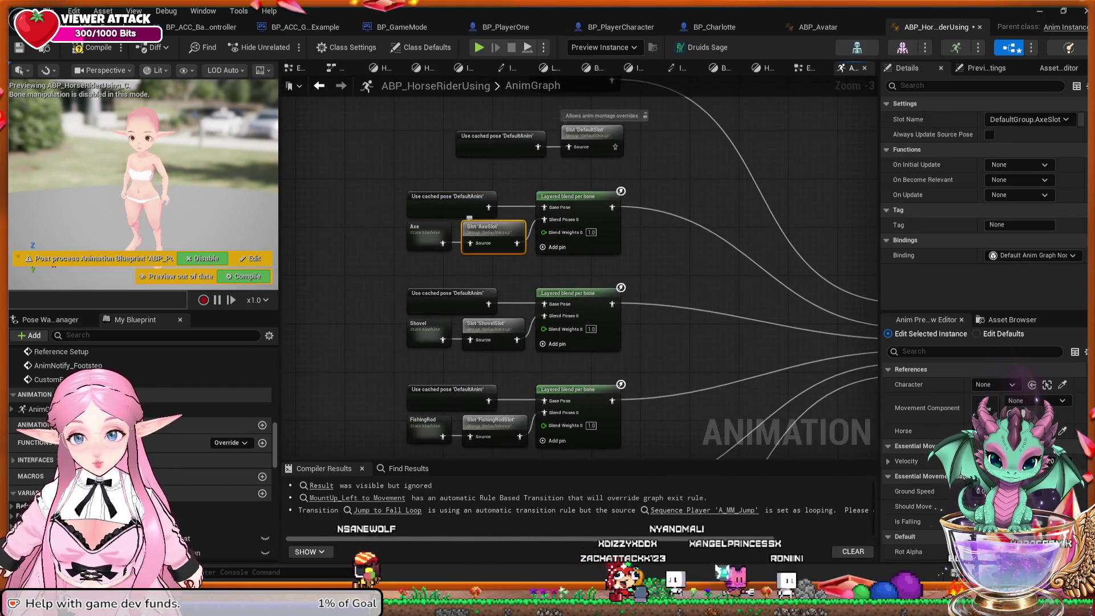
left_click(414, 193)
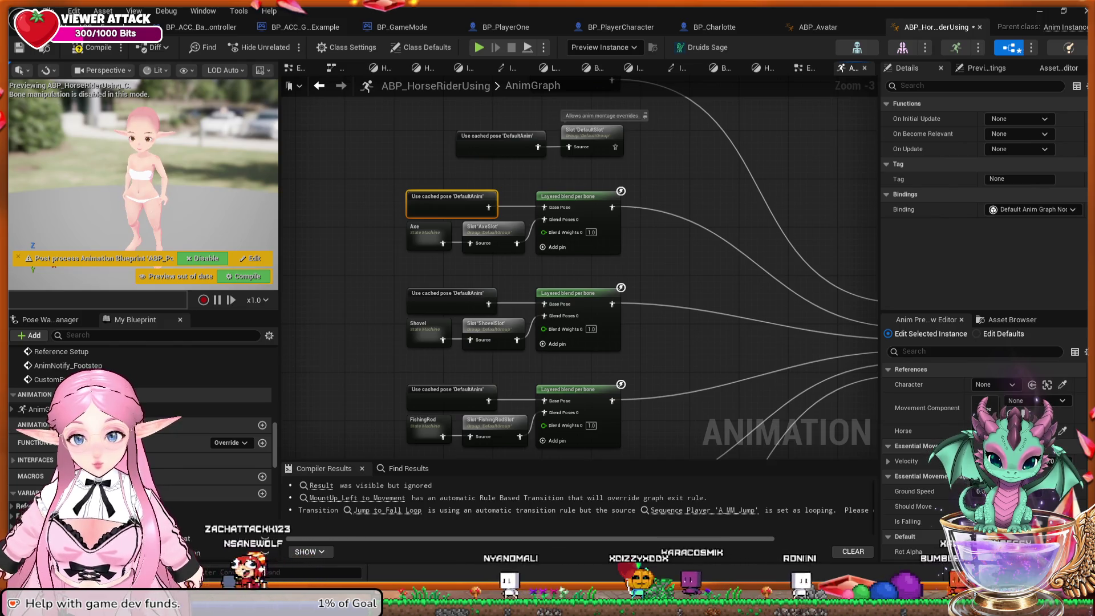
key("Escape")
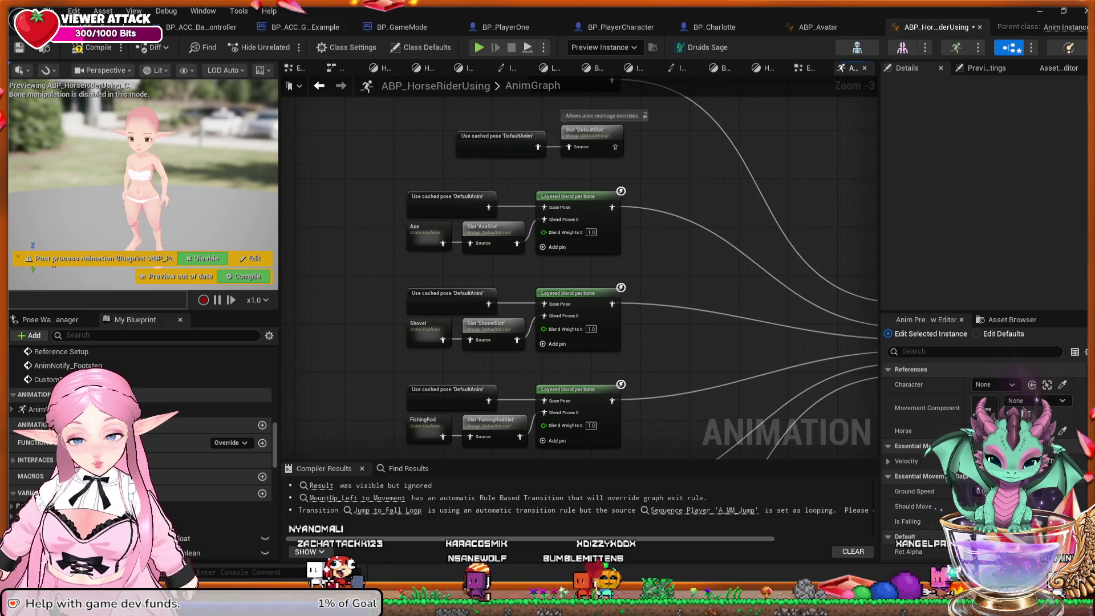
mouse_move(656, 173)
left_mouse_down()
mouse_move(657, 252)
mouse_move(669, 39)
left_mouse_up()
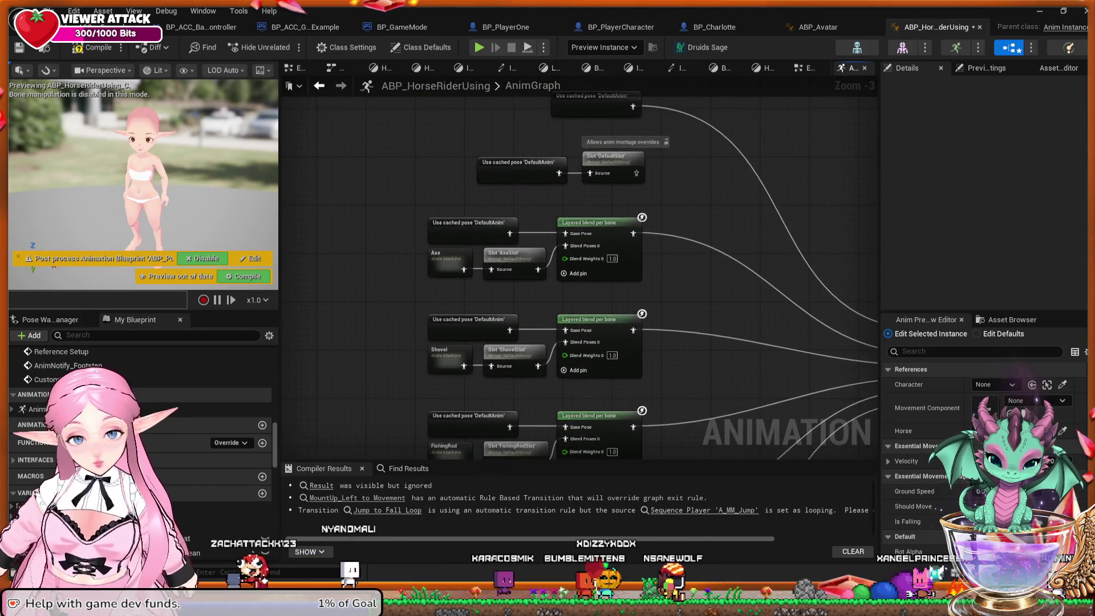
left_click(818, 27)
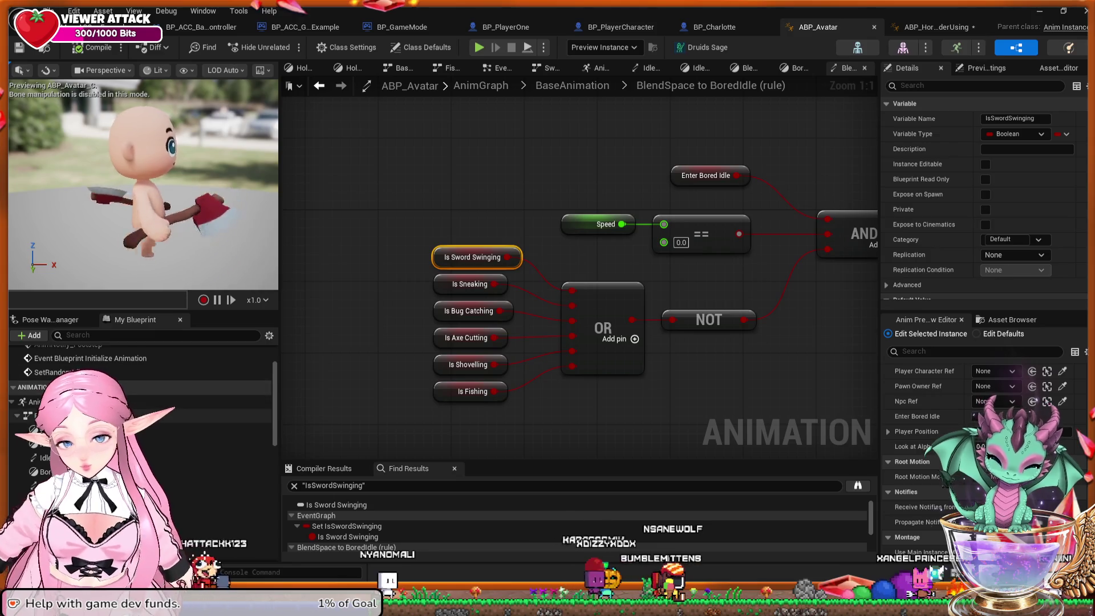
Inspect the Player Item Holding node in ABP_Avatar's AnimGraph, then return to ABP_HorseRiderUsing.
left_click(597, 68)
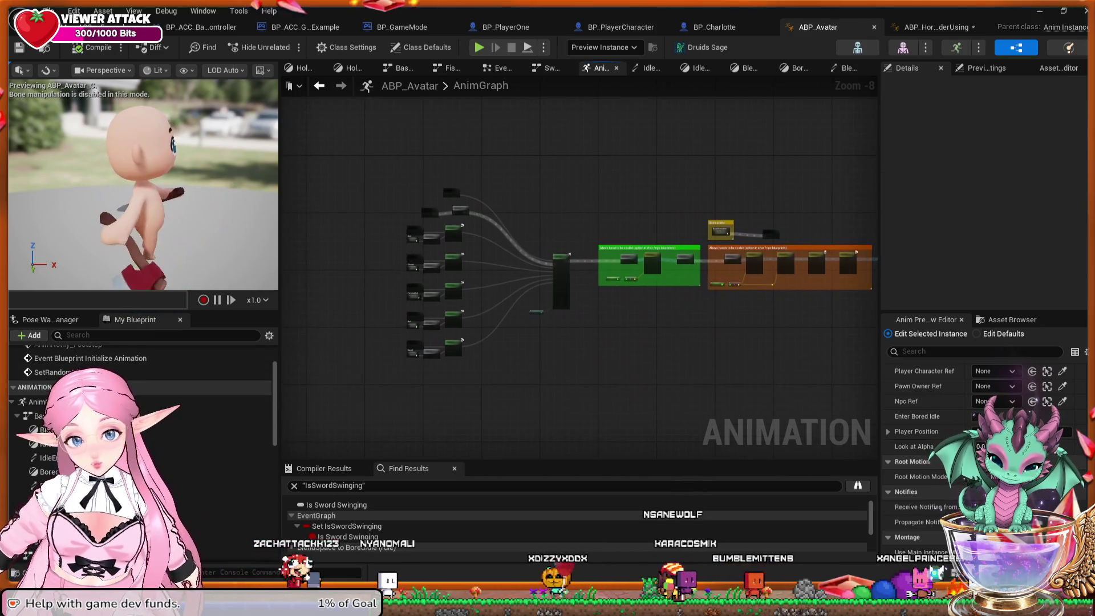
scroll(510, 291, "up", 3)
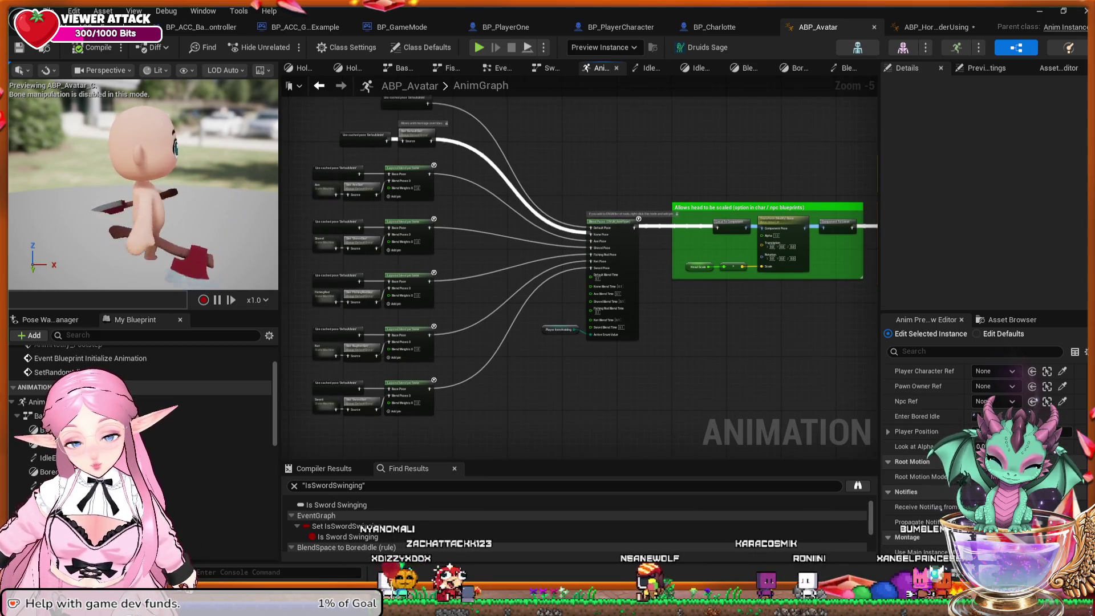
scroll(500, 307, "up", 2)
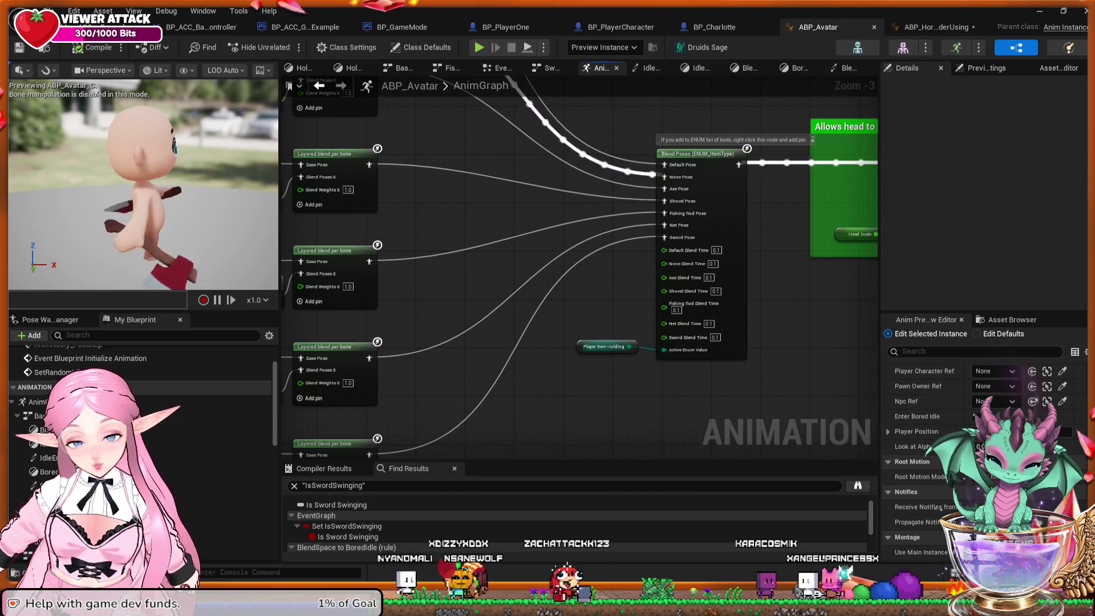
left_click(584, 346)
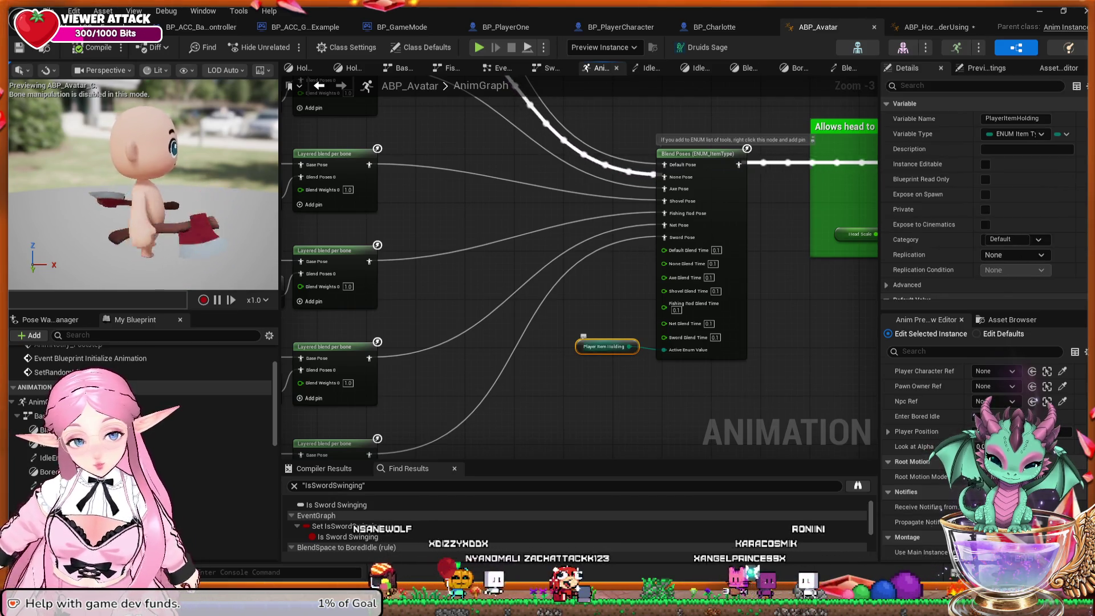
scroll(856, 251, "down", 3)
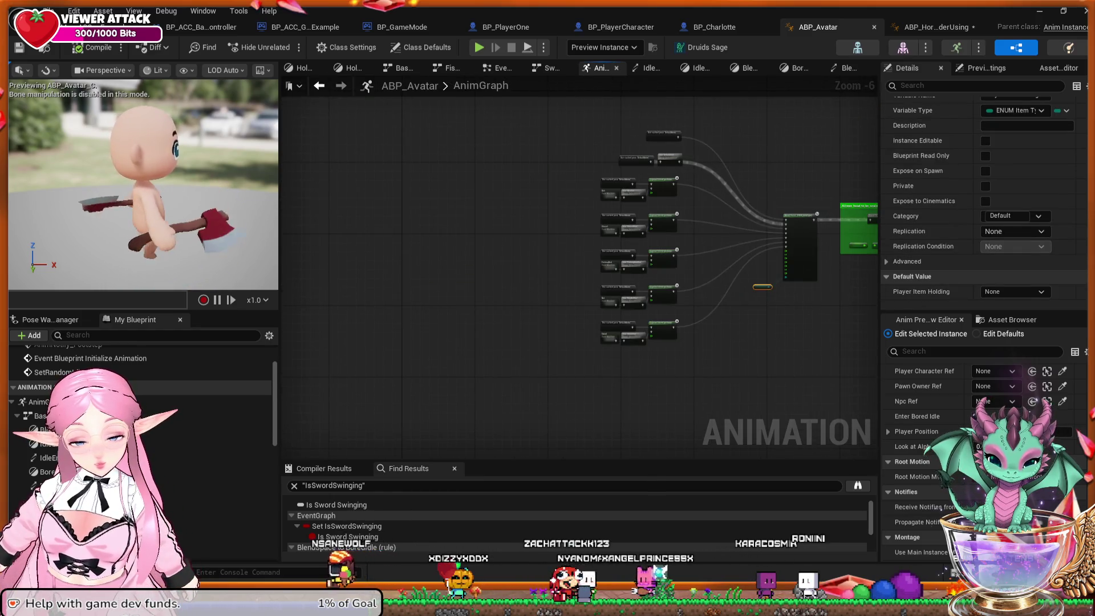
scroll(815, 340, "up", 3)
left_click_drag(795, 281, 787, 369)
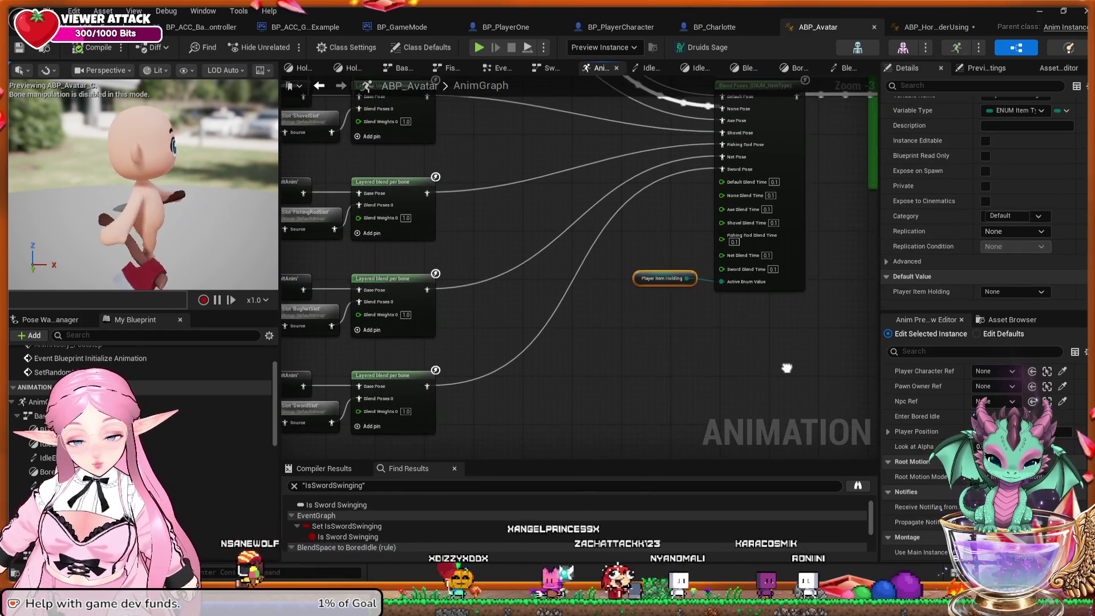
left_click(935, 27)
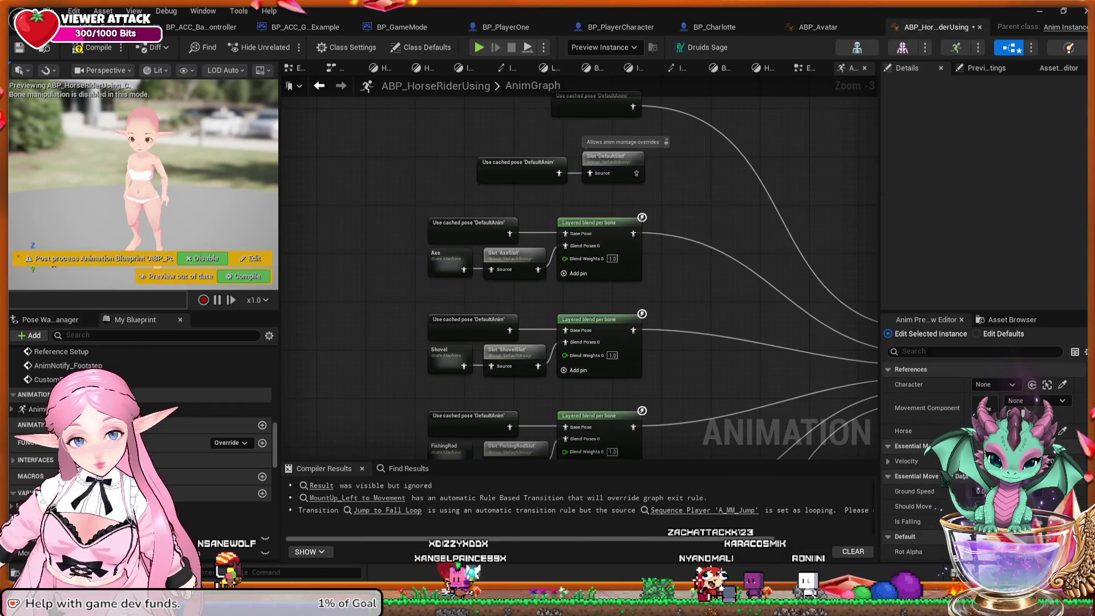